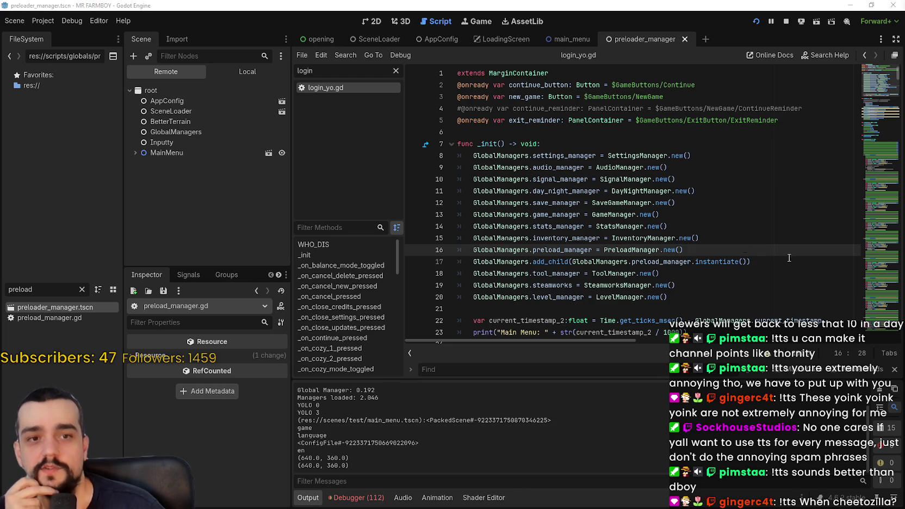
Close the Find bar over login_yo.gd and place the caret on lines 19 and 20
left_click(603, 247)
scroll(686, 248, "down", 2)
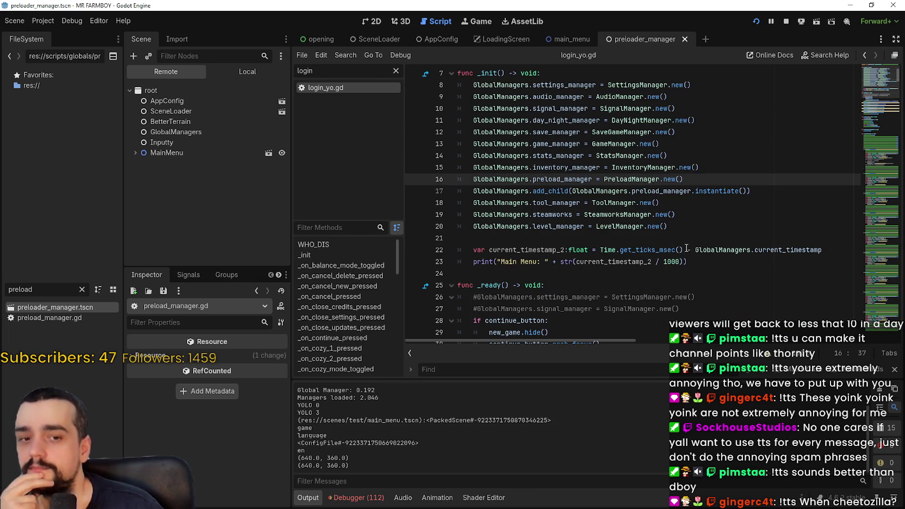
left_click(680, 249)
left_click(675, 274)
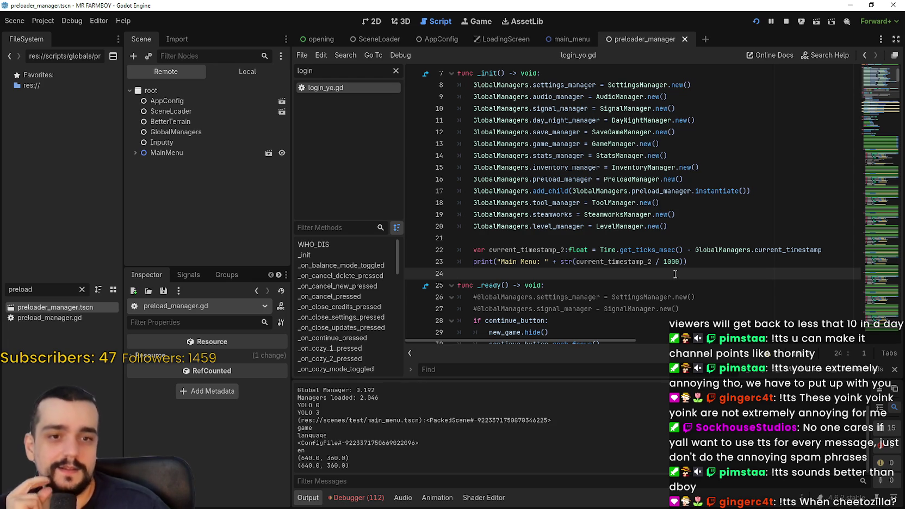
left_click(666, 240)
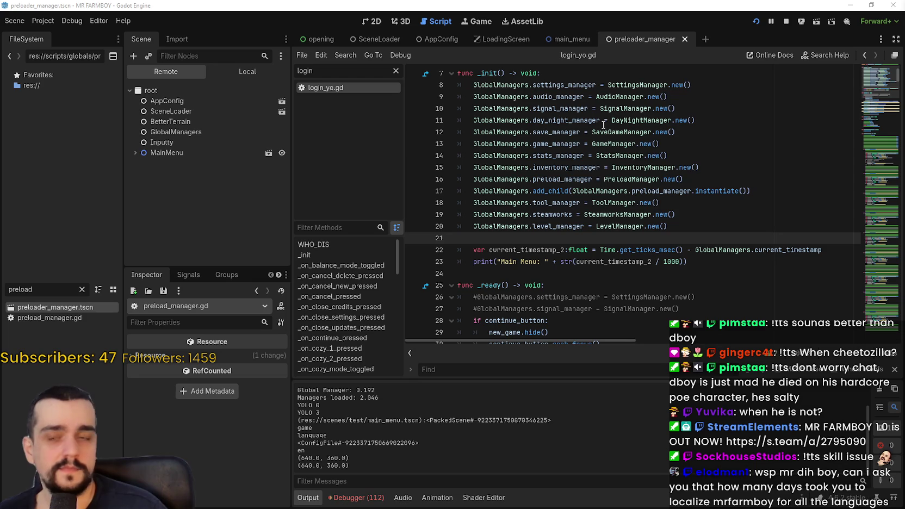
left_click(707, 191)
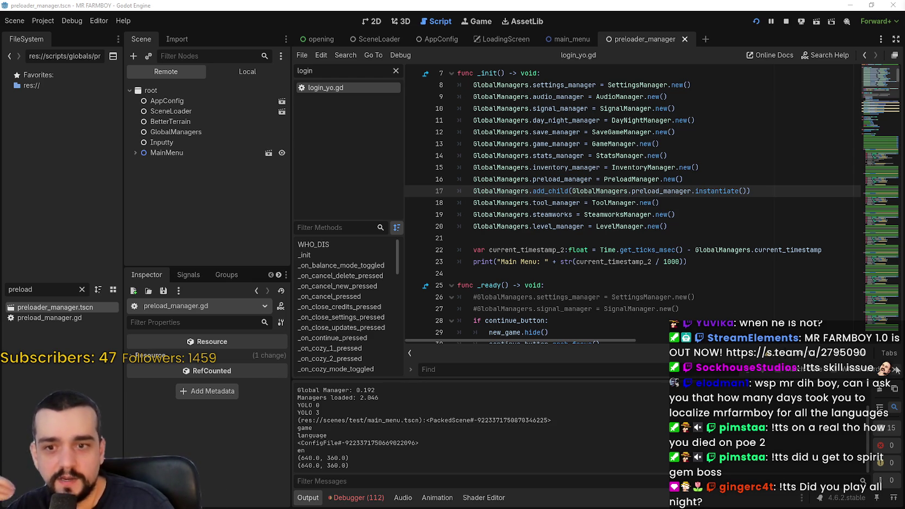
left_click(894, 370)
left_click(741, 218)
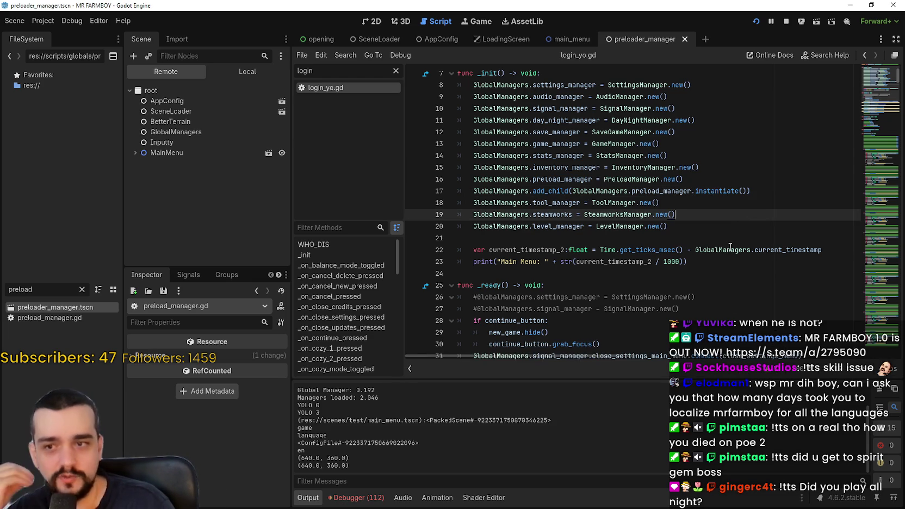
left_click(731, 232)
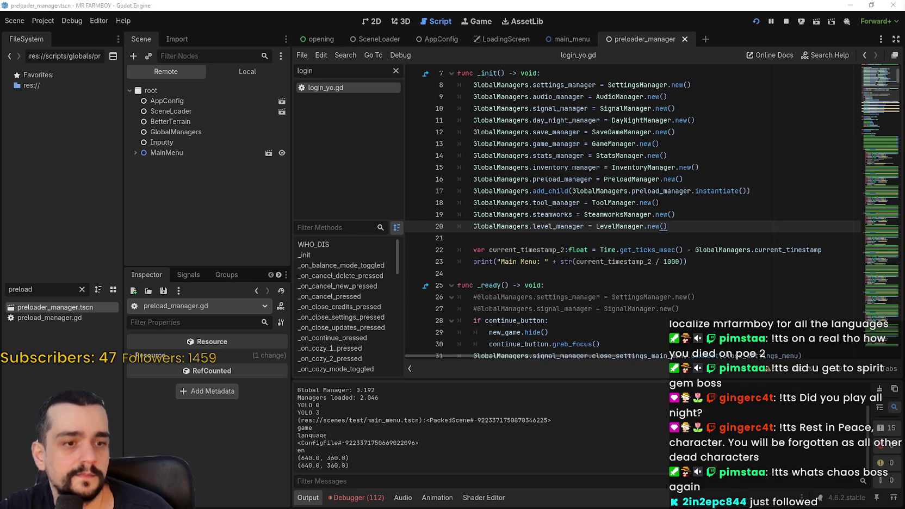
scroll(701, 239, "up", 1)
Show the local PreloaderManager scene tree with its three preloader children
left_click(702, 239)
scroll(702, 240, "down", 2)
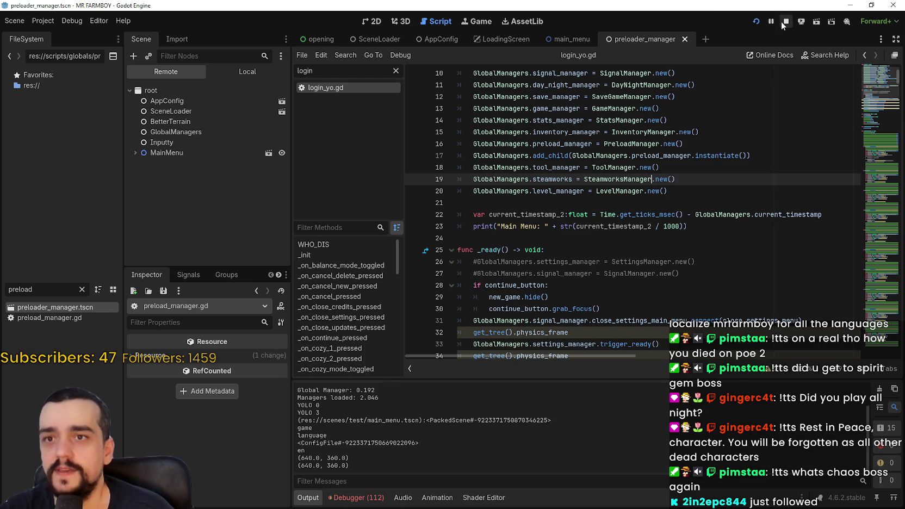
left_click(249, 69)
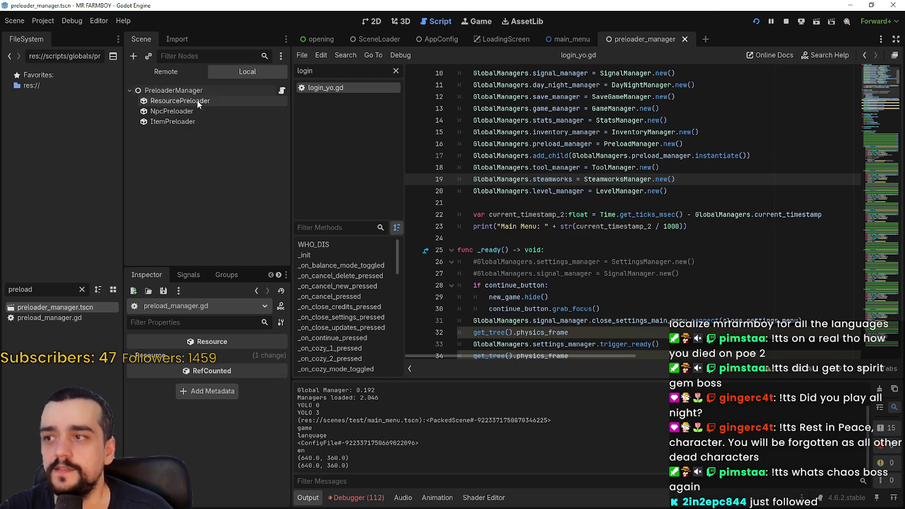
Stop the running game and select PreloadManager.new() on line 16
left_click(786, 21)
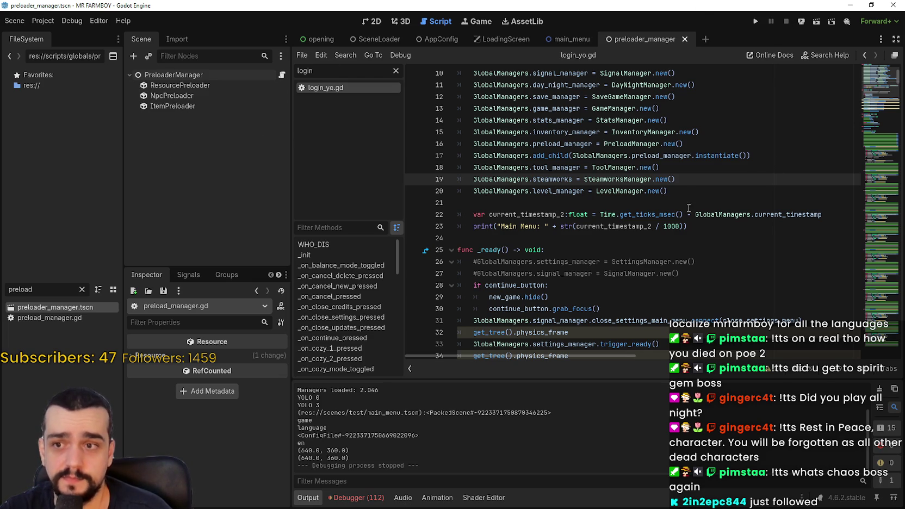
left_click_drag(605, 144, 697, 145)
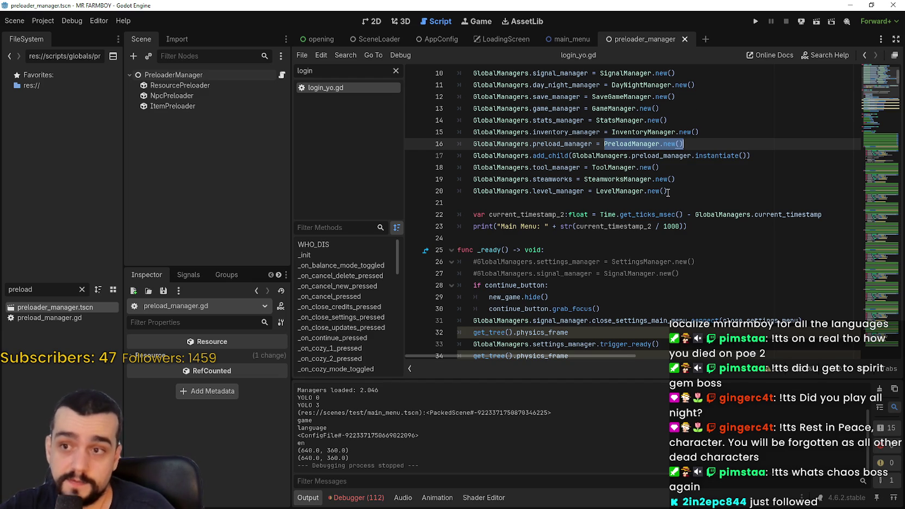
scroll(671, 192, "up", 1)
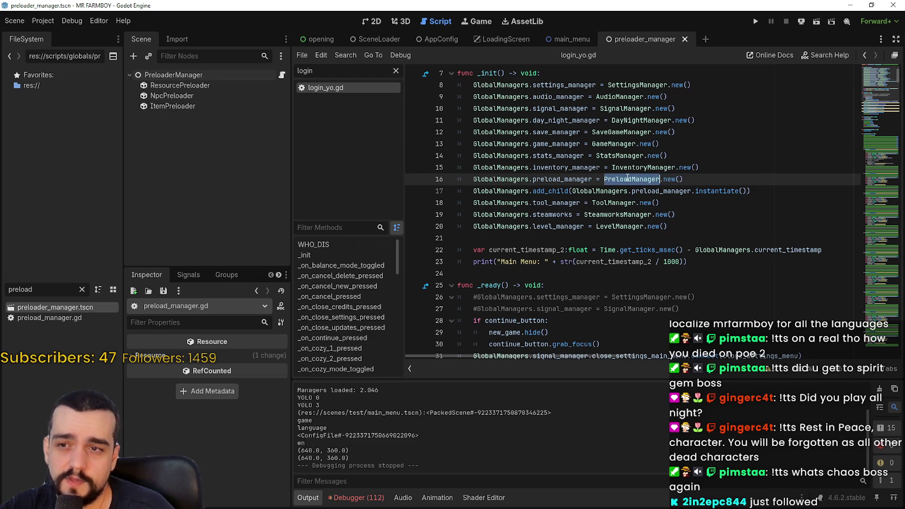
Add a PRELOADER_MANAGER preload constant for preloader_manager.tscn above the preload_manager line
left_click(742, 172)
key("Return")
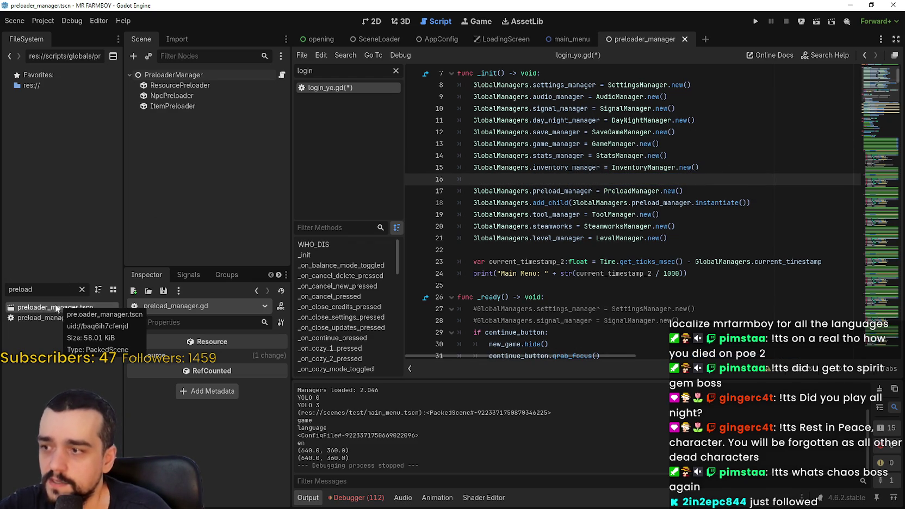
mouse_move(52, 308)
left_mouse_down()
mouse_move(481, 246)
mouse_move(495, 179)
left_mouse_up()
key("ctrl+z")
mouse_move(53, 308)
left_mouse_down()
mouse_move(508, 187)
mouse_move(508, 205)
mouse_move(506, 180)
left_mouse_up()
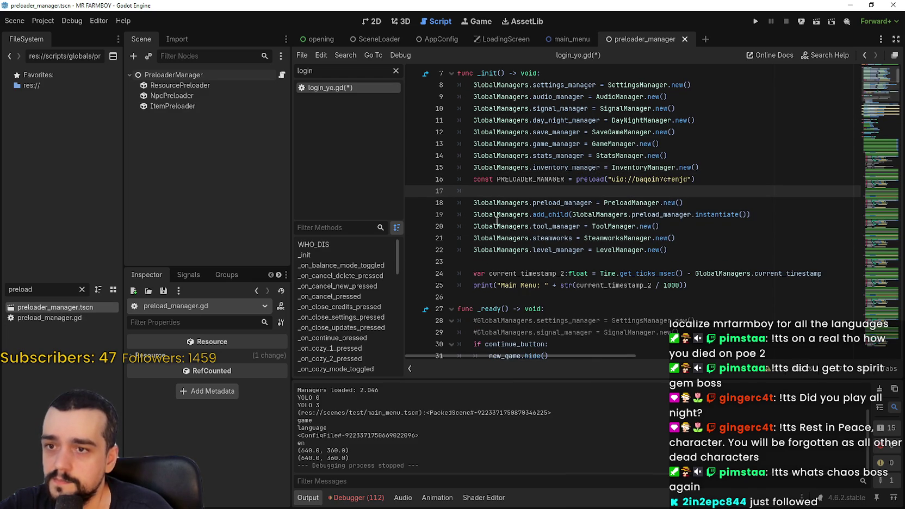
scroll(497, 223, "up", 3)
scroll(543, 228, "down", 2)
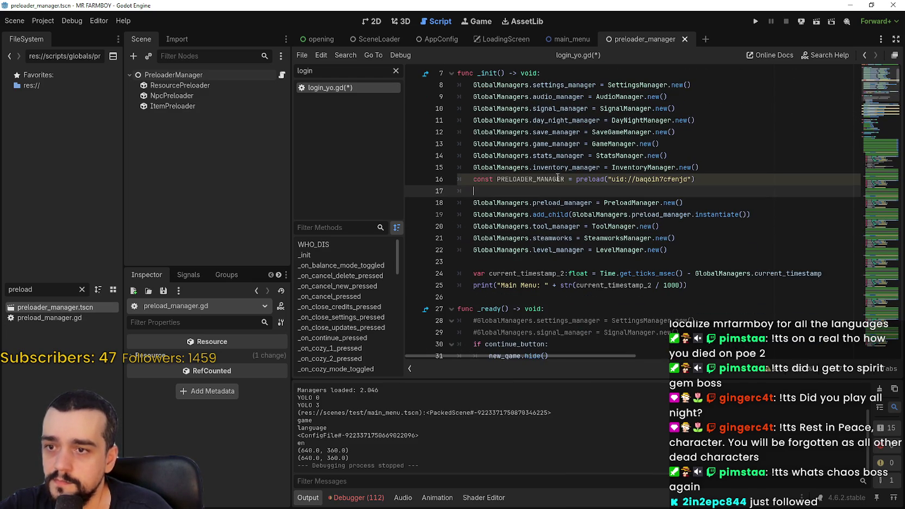
Replace PreloadManager.new() on line 18 with PRELOADER_MANAGER
double_click(543, 178)
key("ctrl+c")
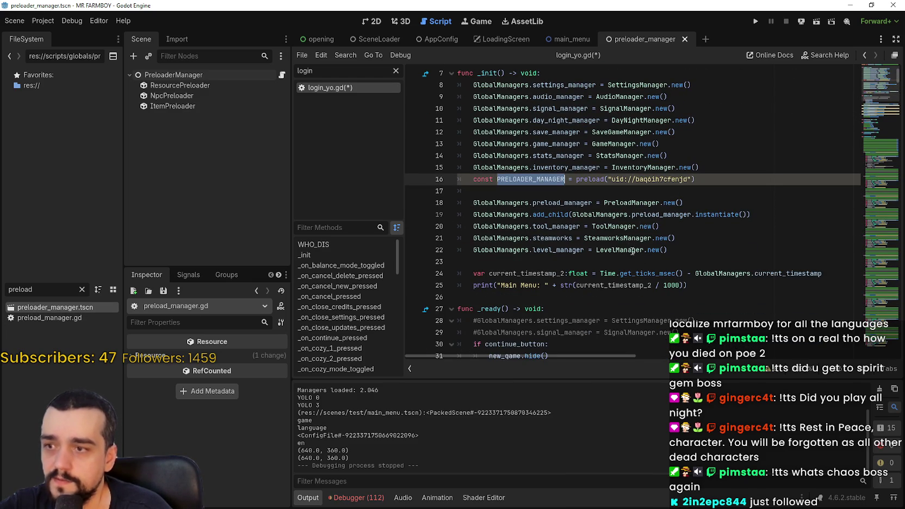
left_click_drag(603, 202, 683, 202)
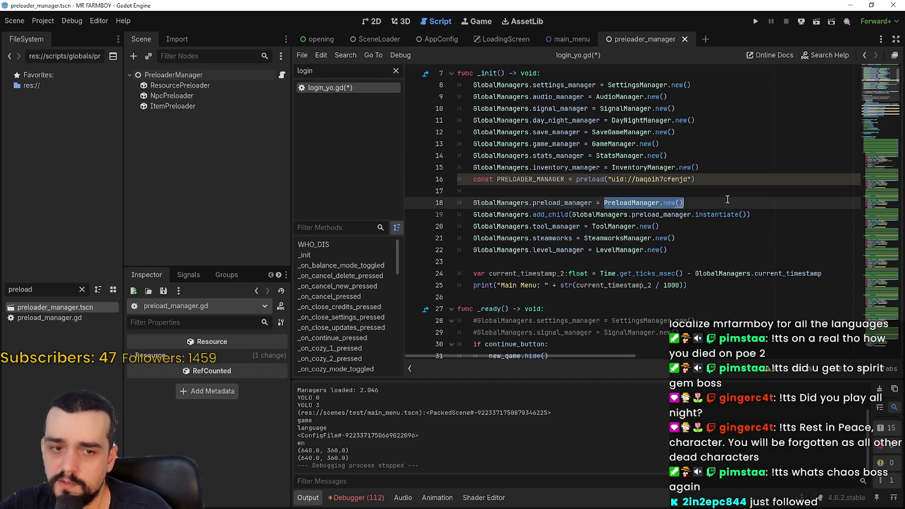
key("ctrl+v")
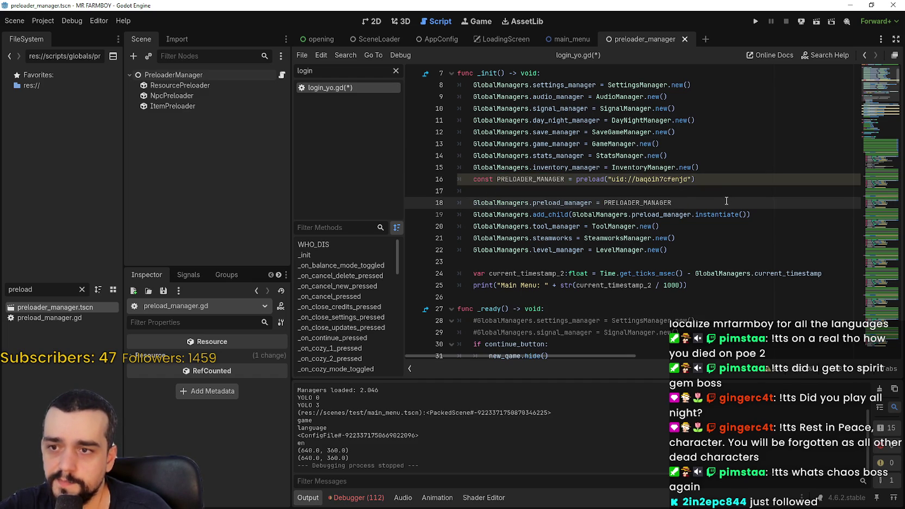
double_click(579, 203)
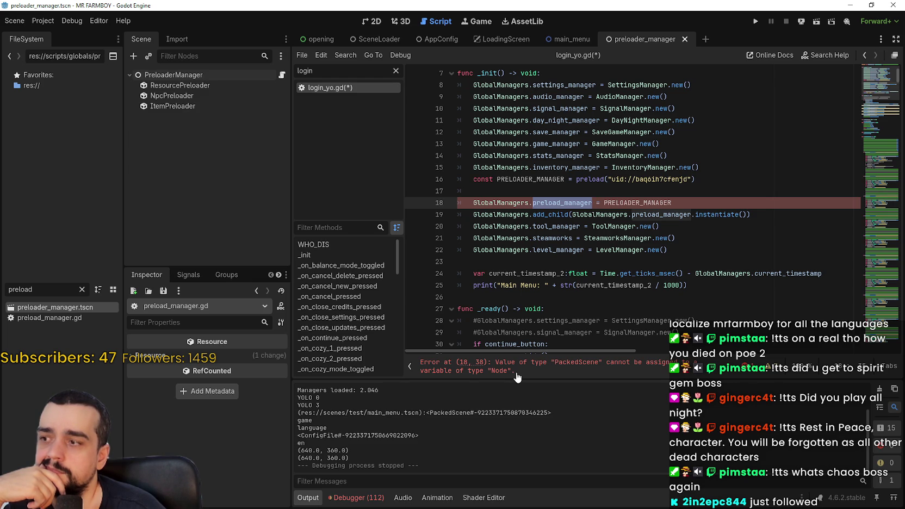
Remove the empty line 17 above the PRELOADER_MANAGER assignment
left_click(519, 193)
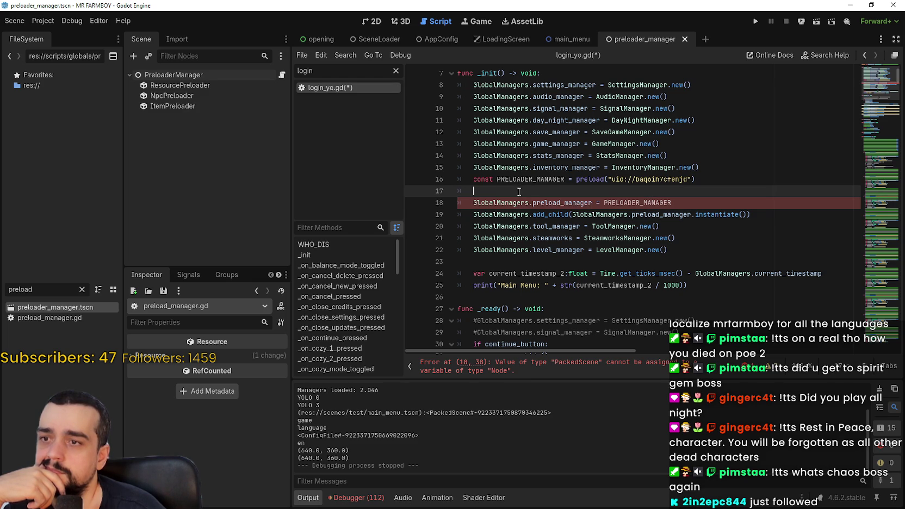
key("BackSpace")
key("BackSpace")
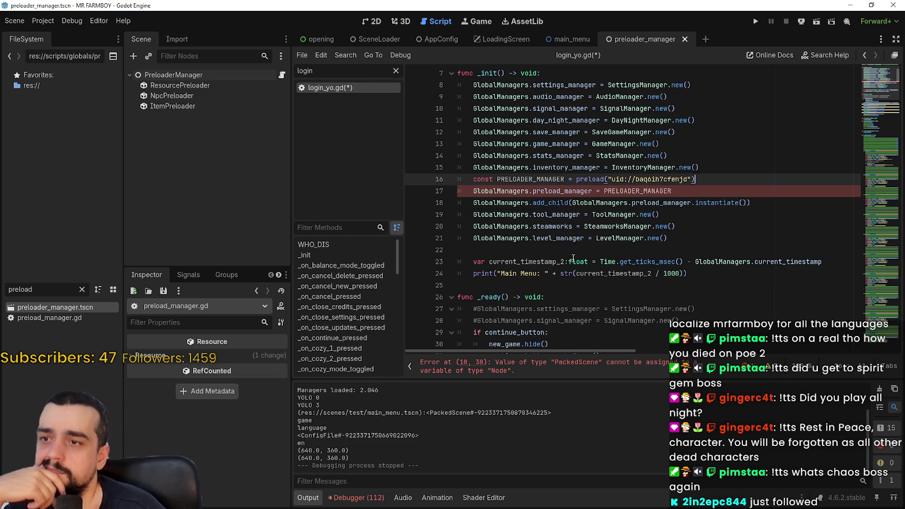
double_click(640, 191)
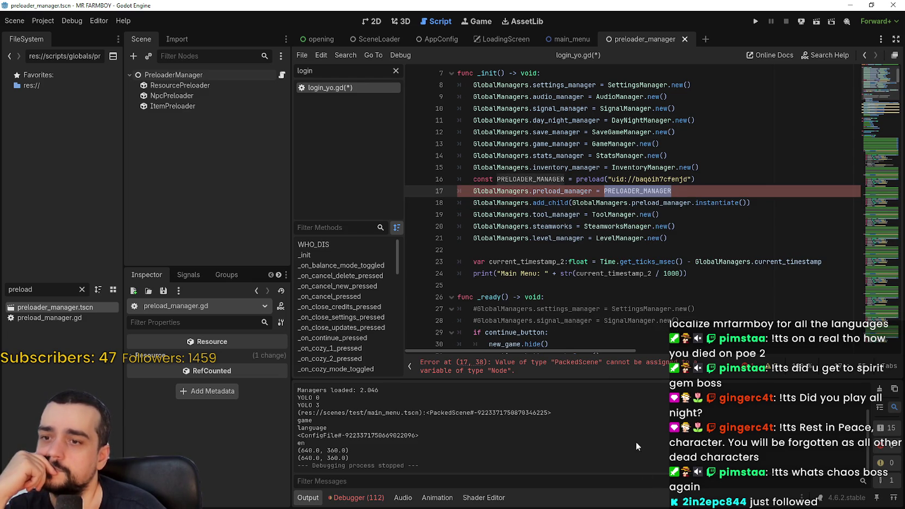
mouse_move(568, 193)
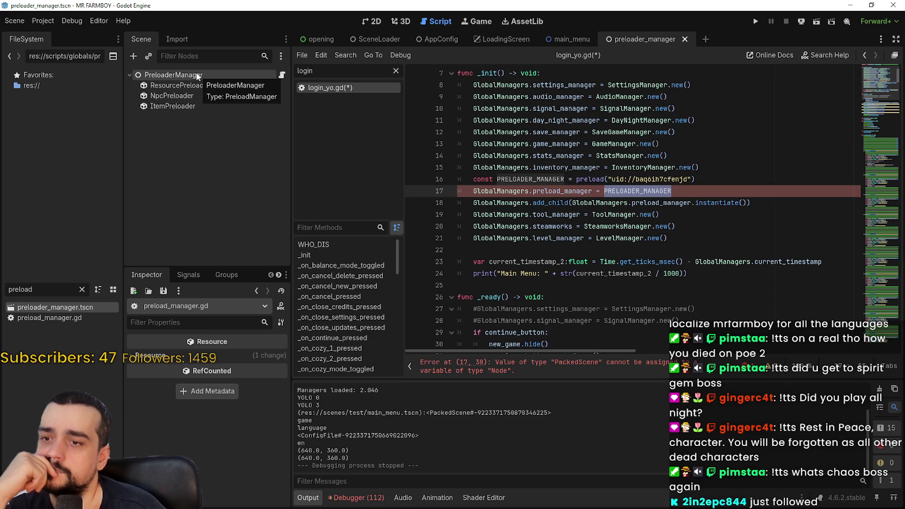
double_click(503, 191)
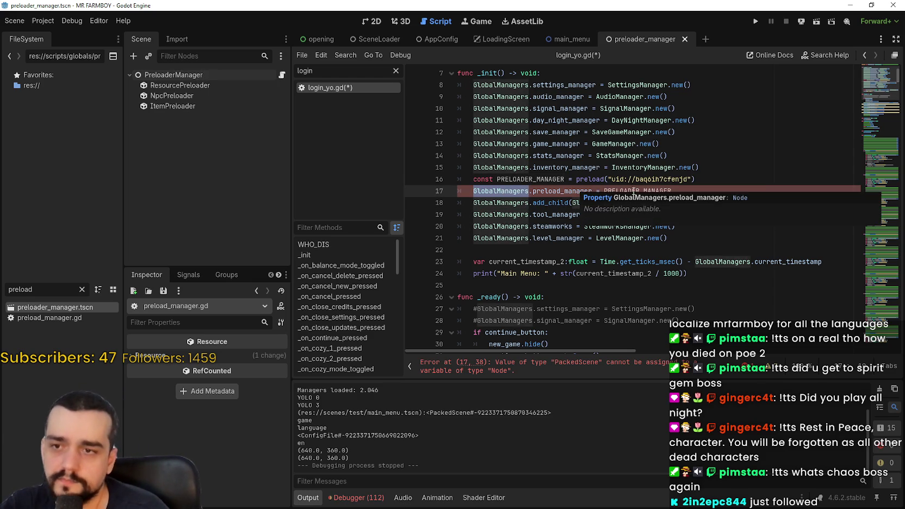
double_click(655, 190)
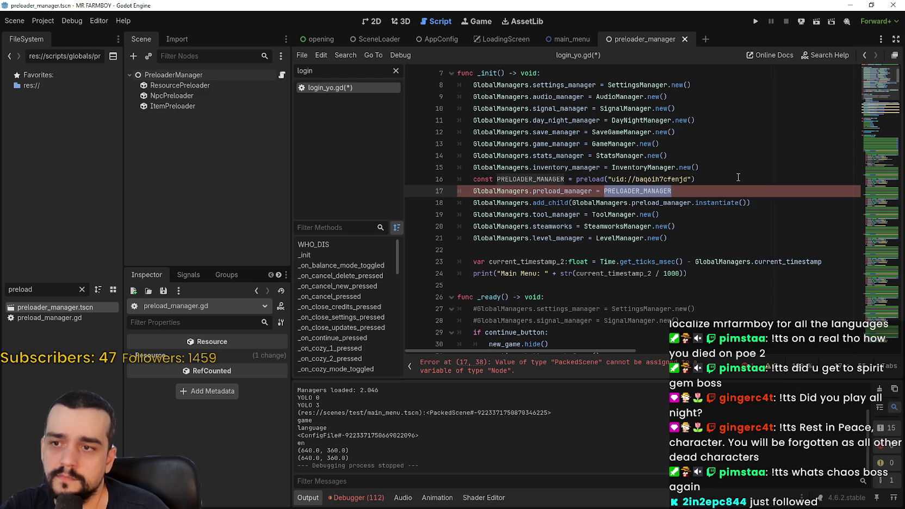
left_click_drag(499, 202, 566, 202)
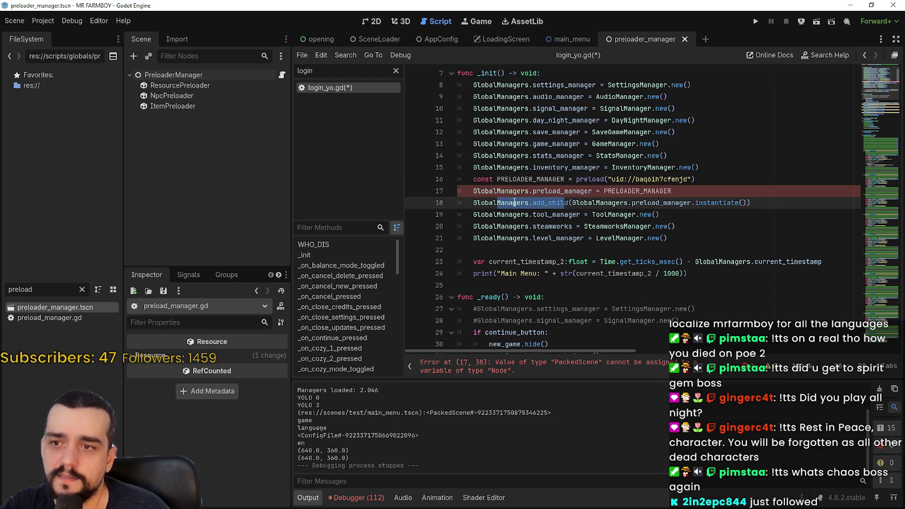
Comment out the preload_manager assignment and pass PRELOADER_MANAGER into add_child
left_click(472, 190)
type("#")
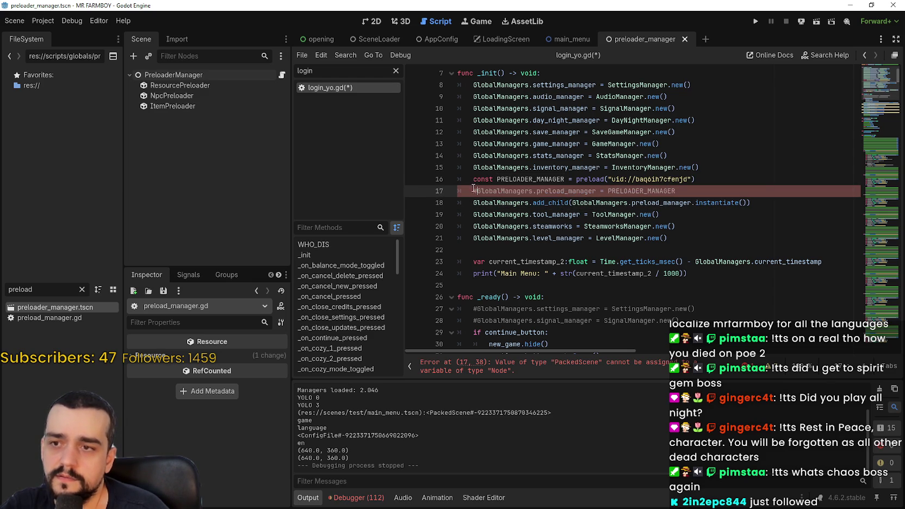
key("ctrl+k")
left_click(775, 204)
double_click(527, 182)
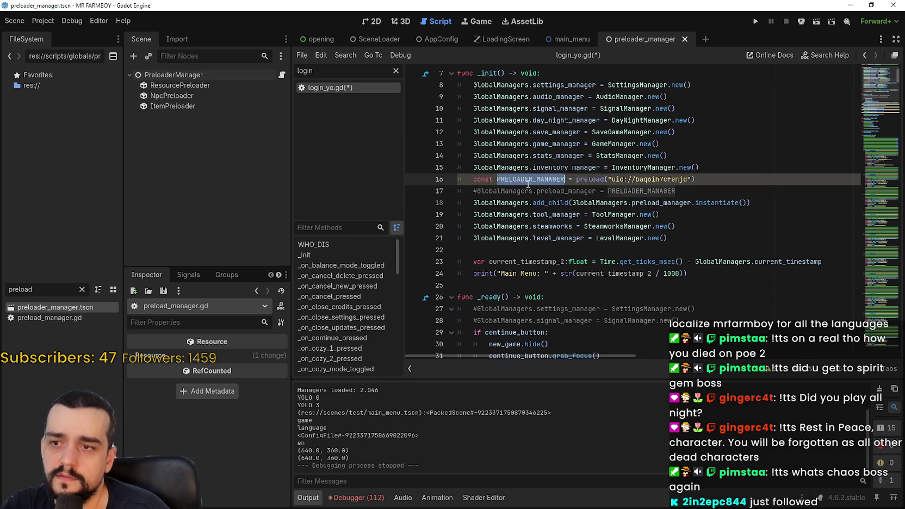
left_click_drag(571, 202, 691, 202)
key("ctrl+v")
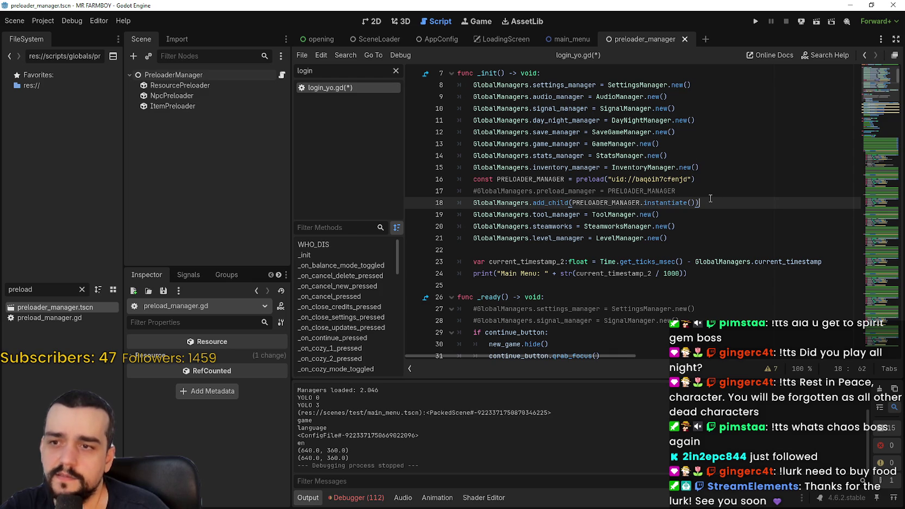
Add a new line 19 after add_child and copy GlobalManagers.preload_manager for it
key("Return")
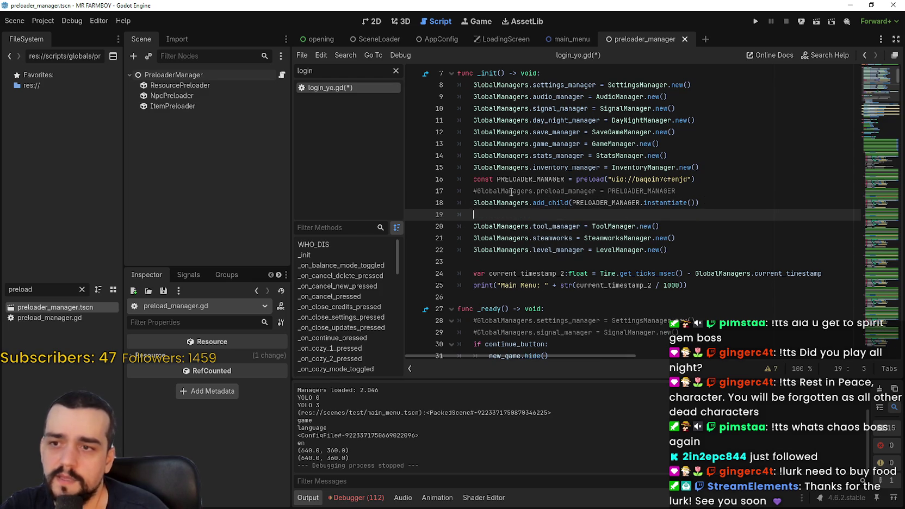
double_click(516, 191)
key("ctrl+shift+Right")
key("ctrl+shift+Right")
key("ctrl+c")
left_click(529, 214)
Write line 19 as 'GlobalManagers.preload_manager = PRELOADER_MANAGER'
key("ctrl+v")
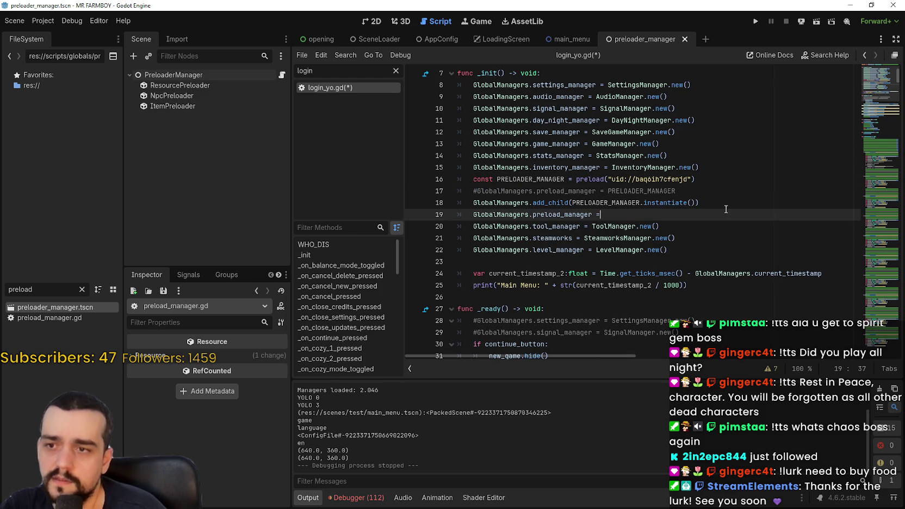
type("=")
double_click(611, 202)
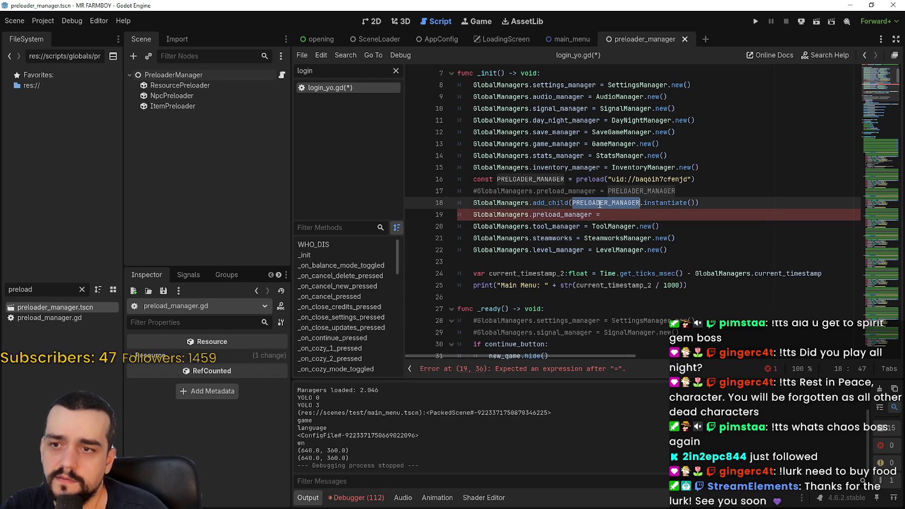
left_click(640, 216)
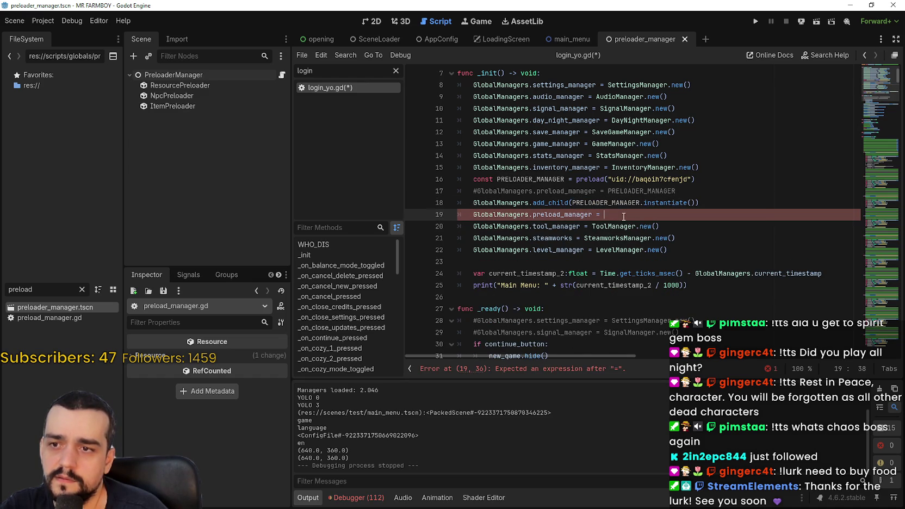
key("ctrl+v")
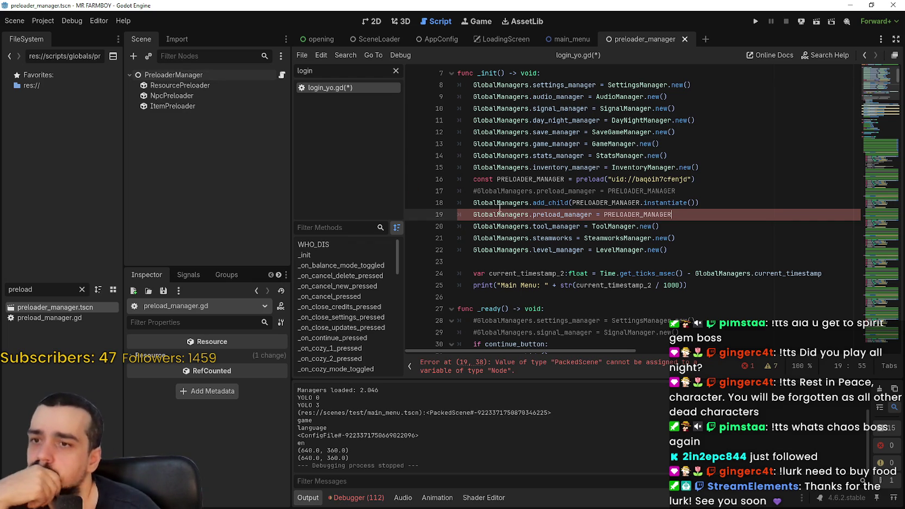
mouse_move(496, 206)
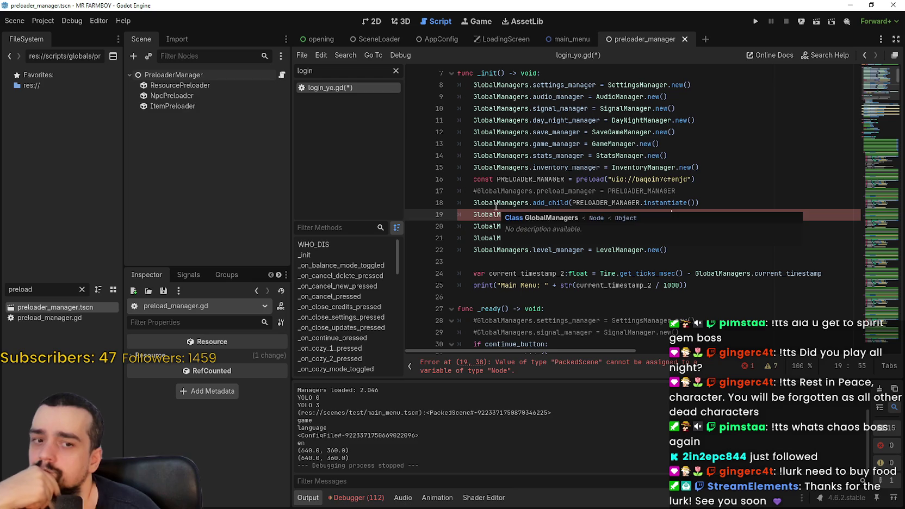
left_click(203, 74)
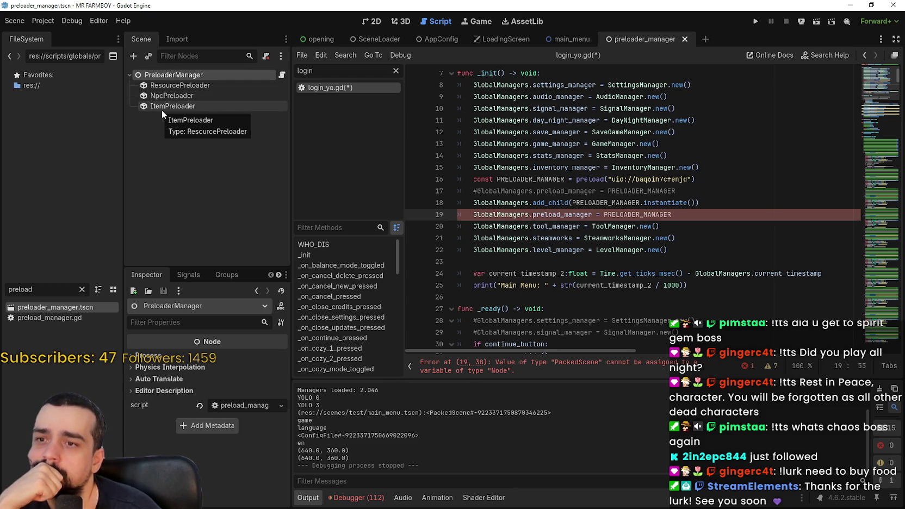
left_click(283, 77)
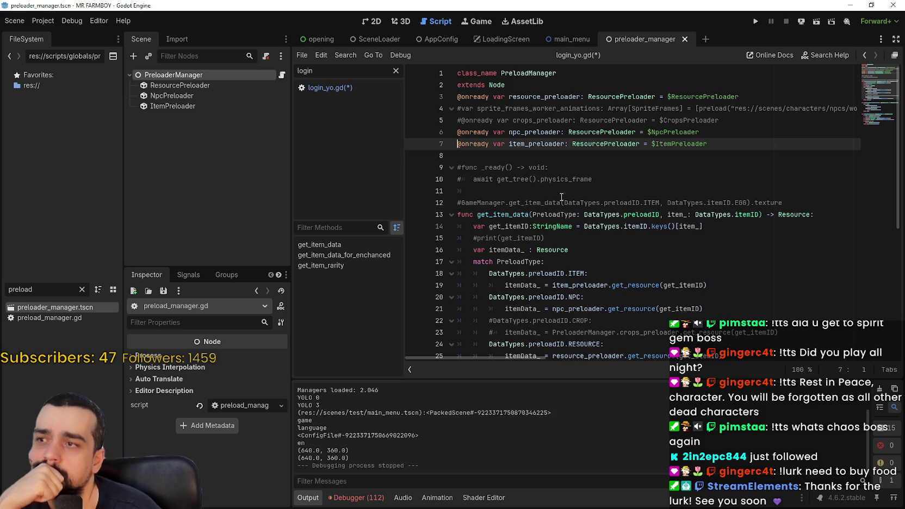
left_click(348, 88)
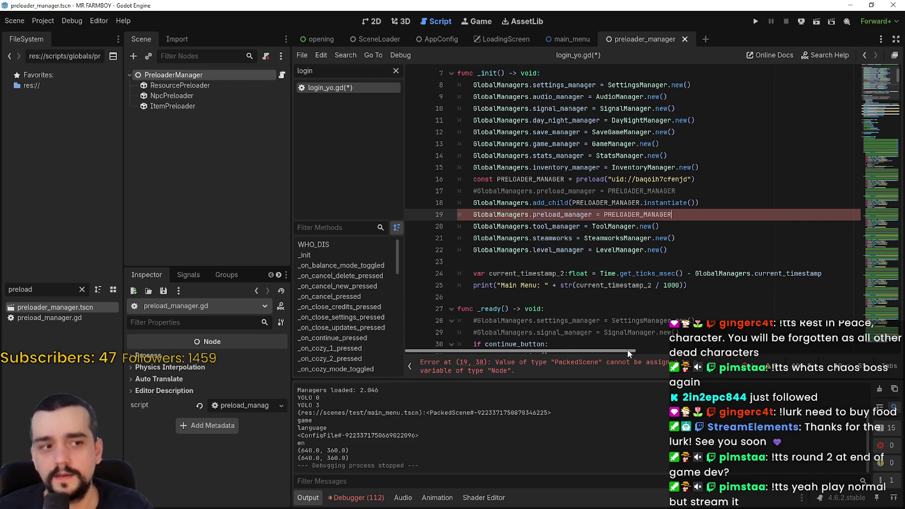
scroll(620, 344, "down", 1)
scroll(642, 282, "up", 2)
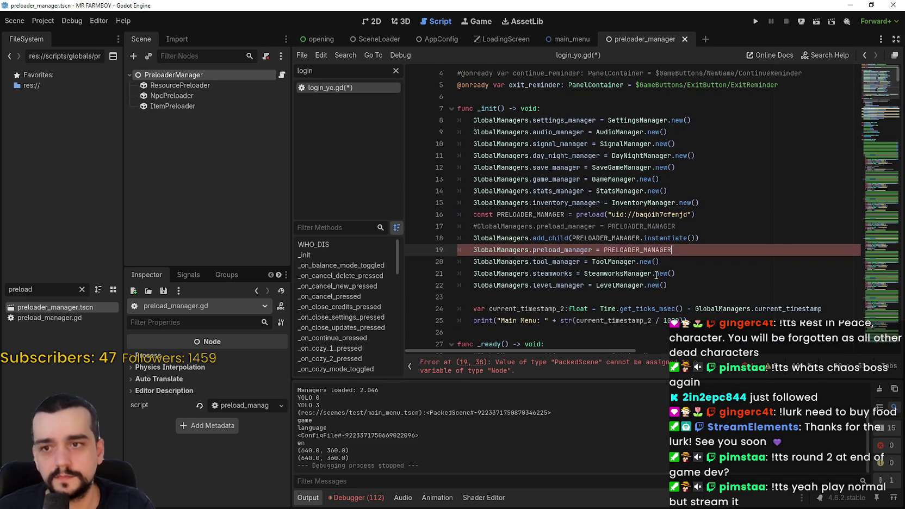
left_click_drag(672, 250, 472, 250)
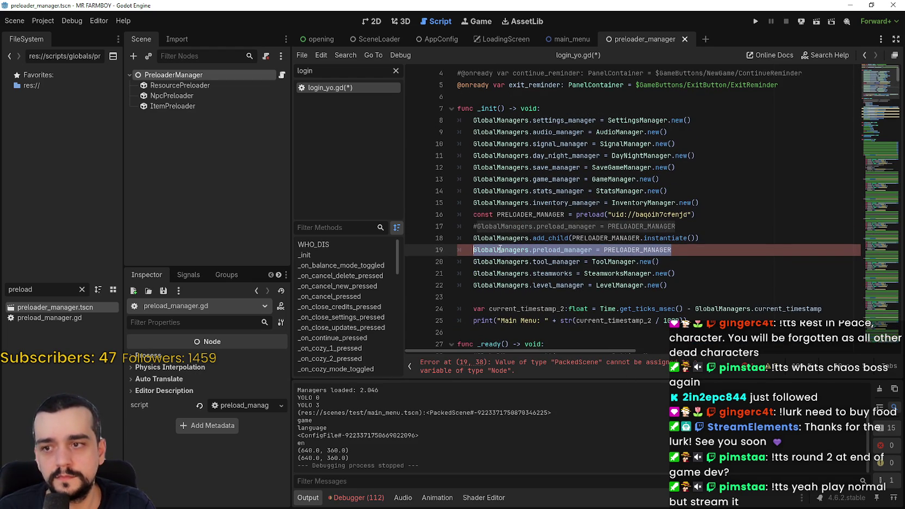
left_click(504, 250)
double_click(641, 251)
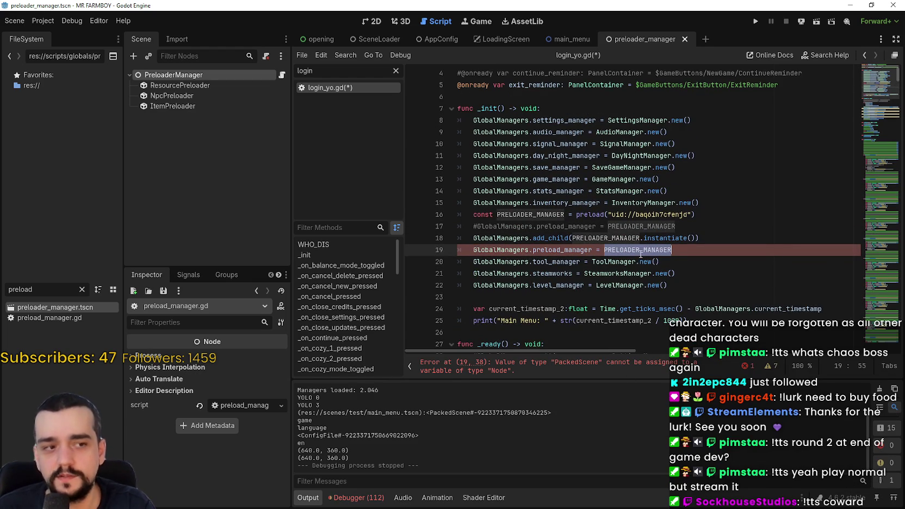
left_click(646, 238)
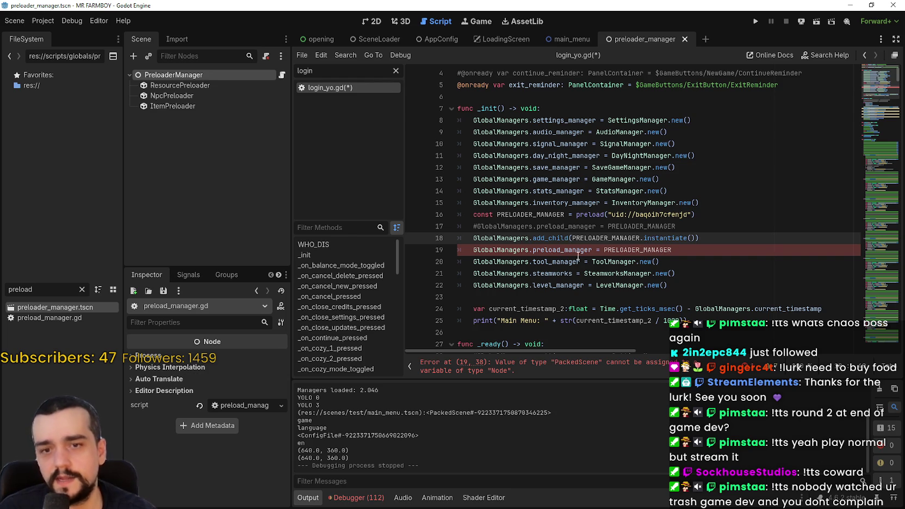
double_click(609, 239)
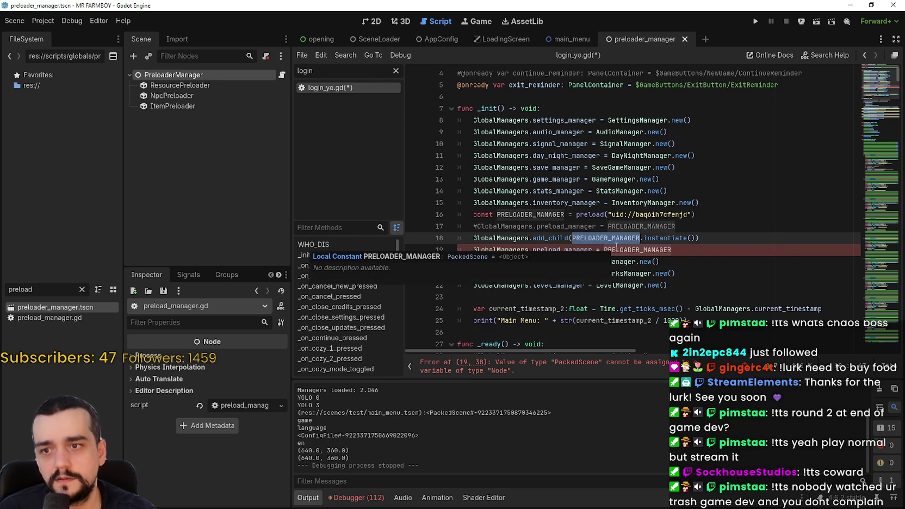
double_click(558, 251)
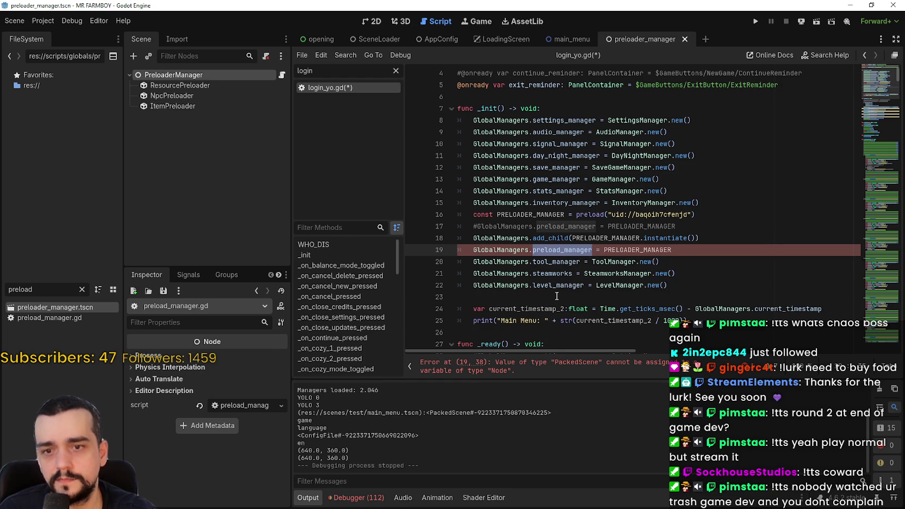
scroll(557, 296, "down", 2)
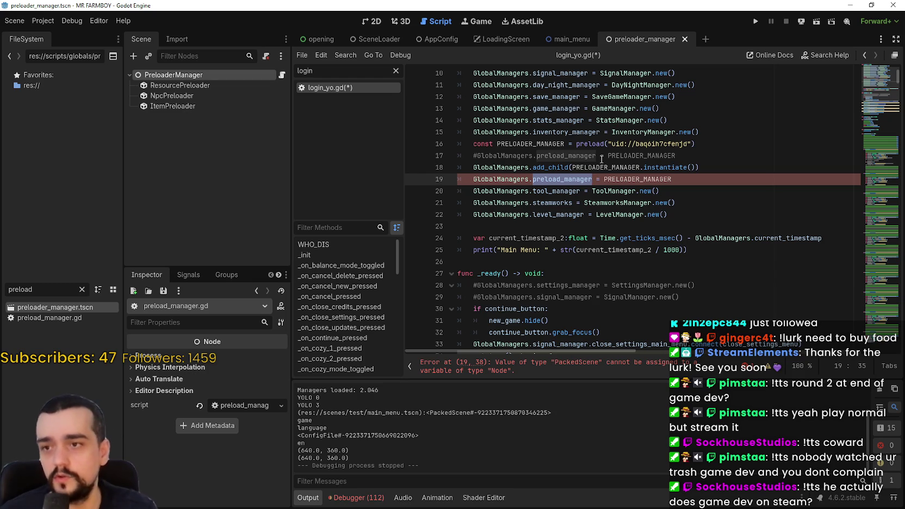
Comment out lines 16, 18 and 19 and uncomment the line 17 assignment
key("Home")
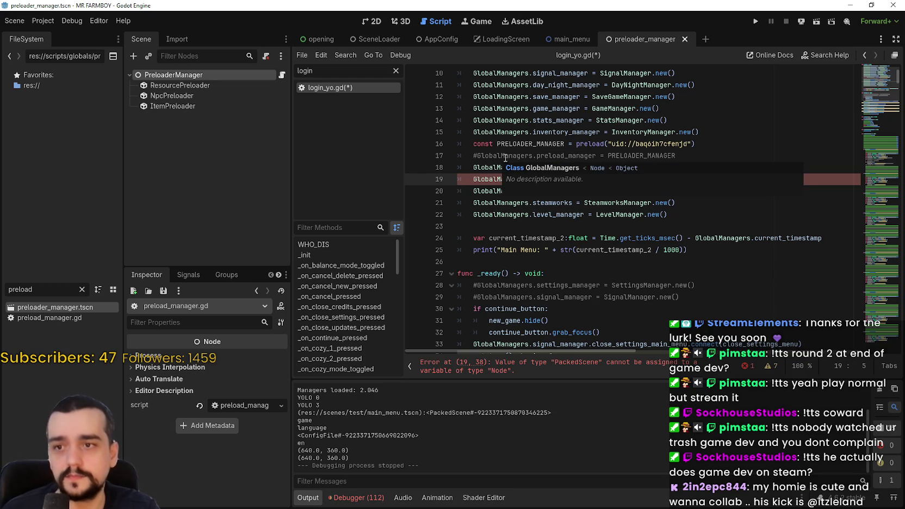
type("#")
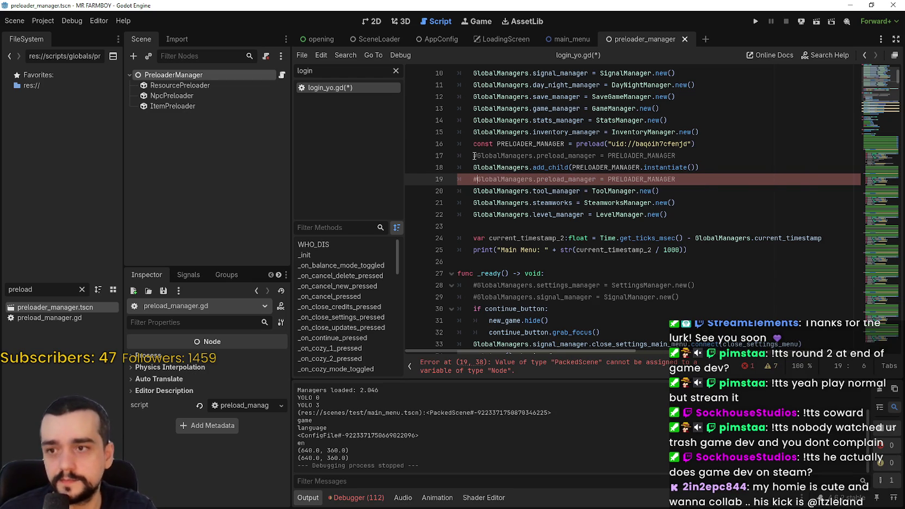
key("Up")
key("Up")
key("Up")
key("Home")
type("#")
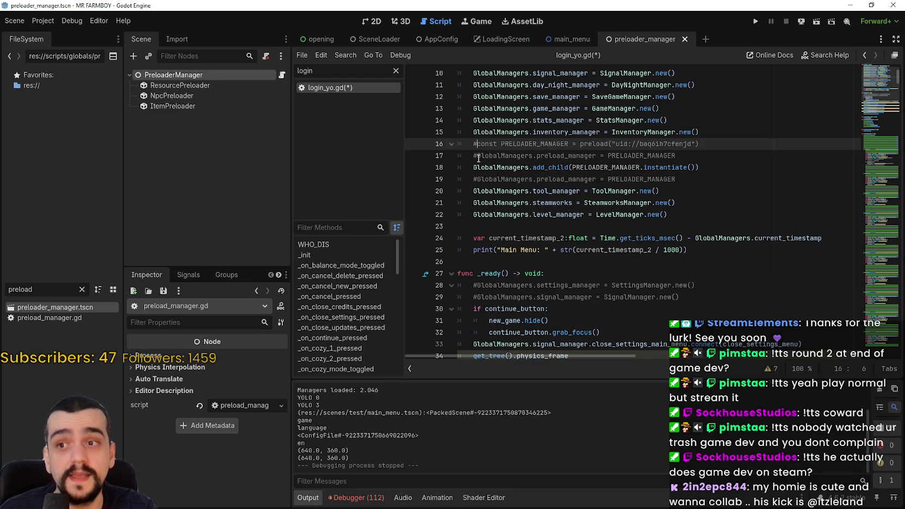
key("Down")
key("BackSpace")
left_click(645, 166)
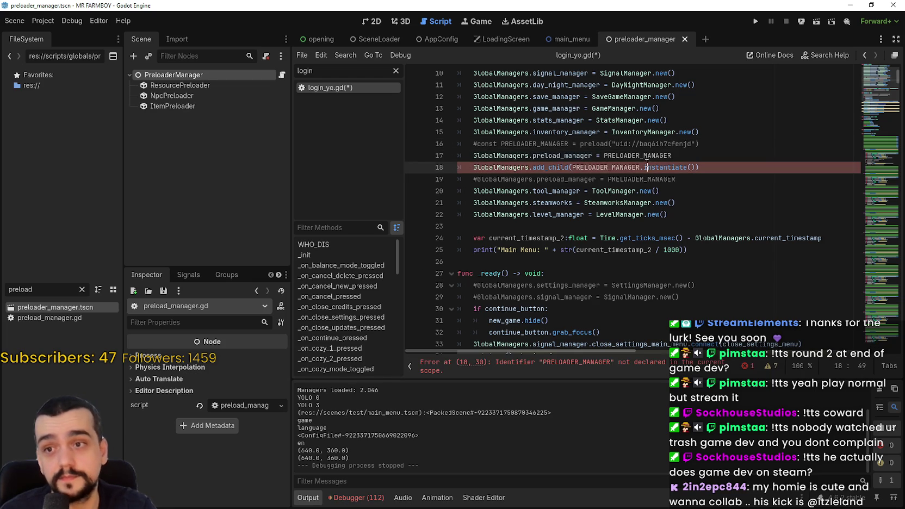
left_click(475, 167)
key("ctrl+k")
Change line 17's value to PreloadManager.new() and save login_yo.gd
double_click(661, 155)
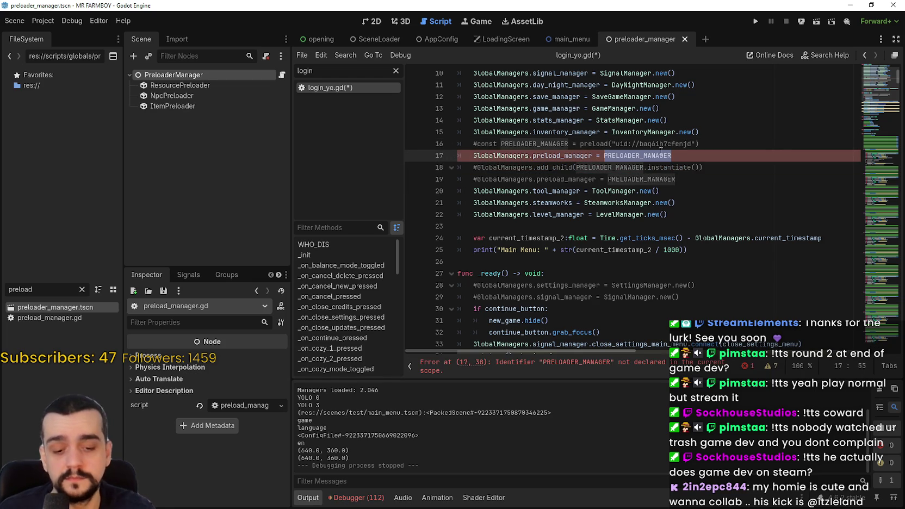
type("preload")
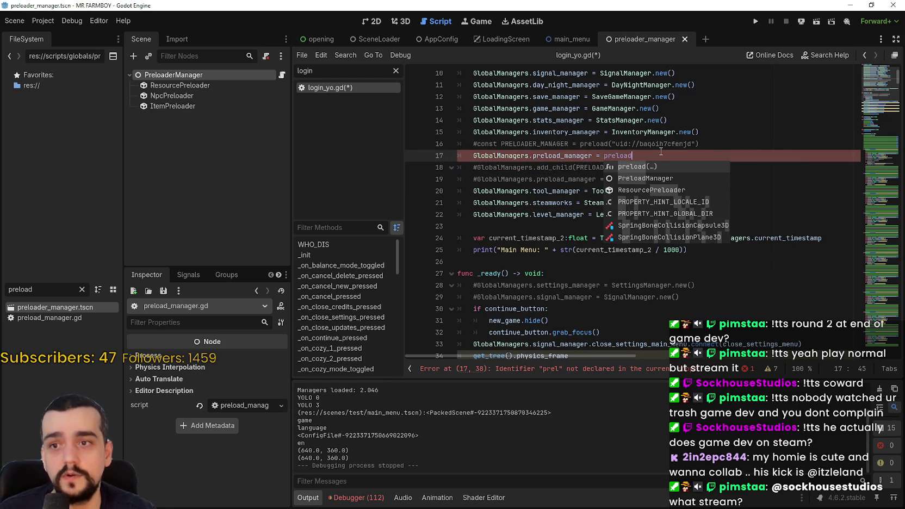
key("BackSpace")
key("BackSpace")
key("BackSpace")
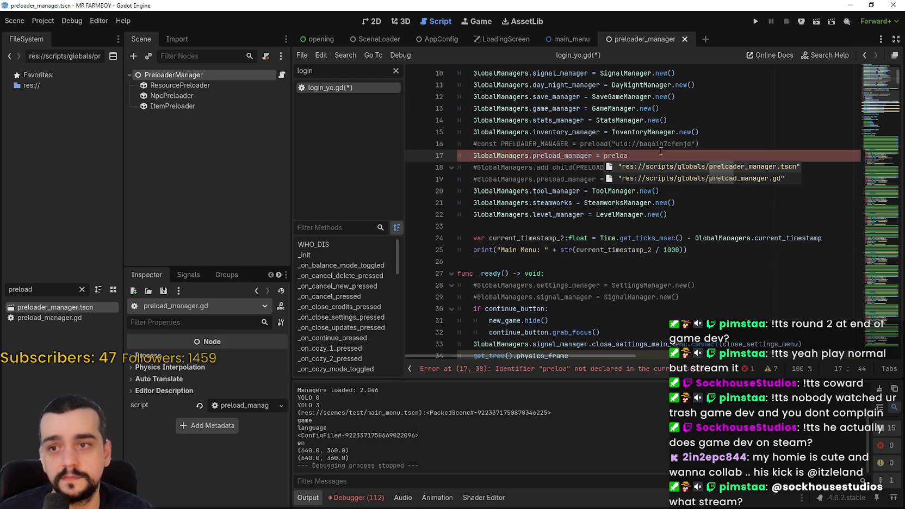
type("= p")
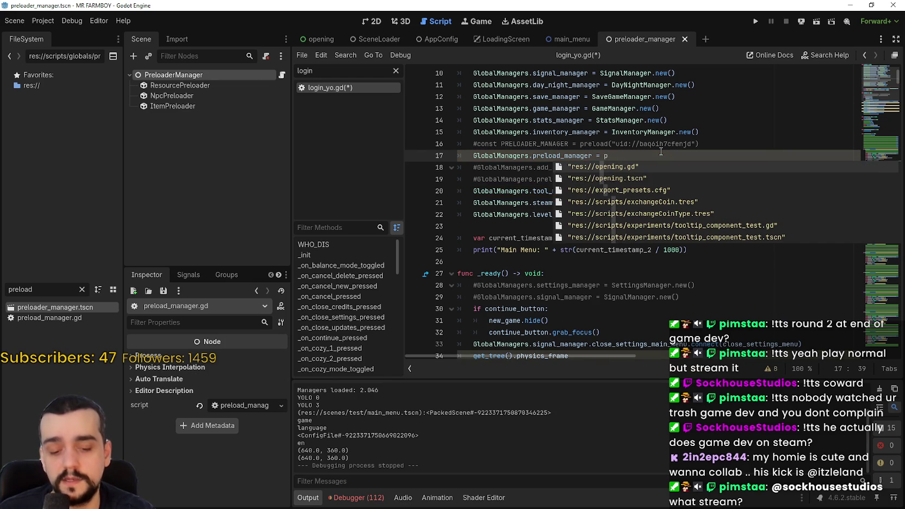
type("r")
key("BackSpace")
key("BackSpace")
type("Preload")
key("BackSpace")
key("BackSpace")
key("BackSpace")
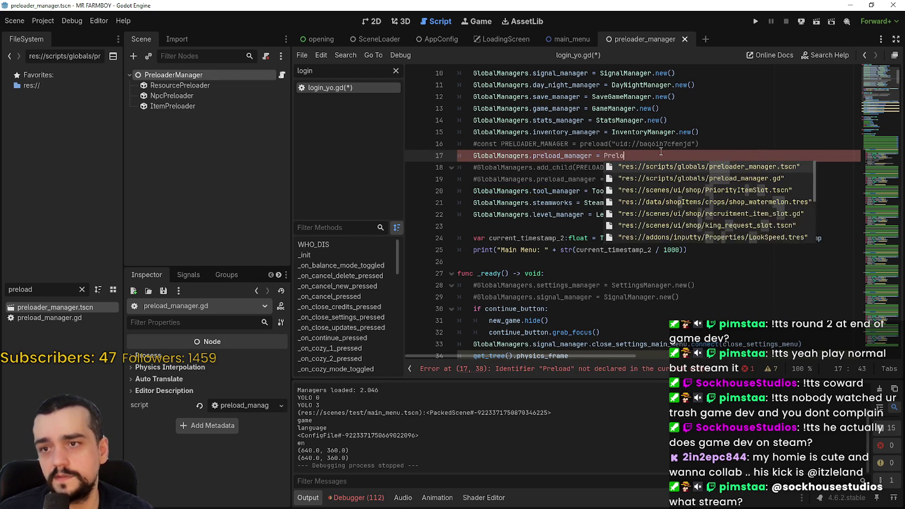
key("BackSpace")
key("BackSpace")
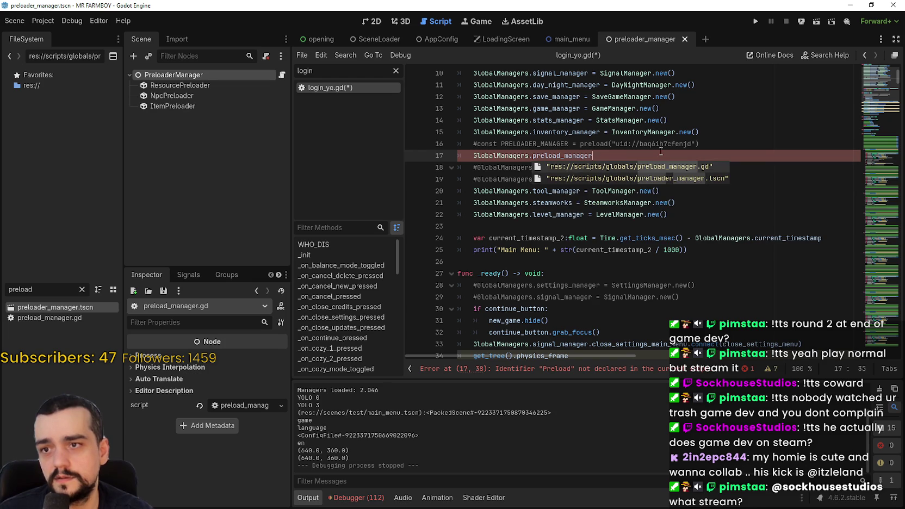
type(" = pre")
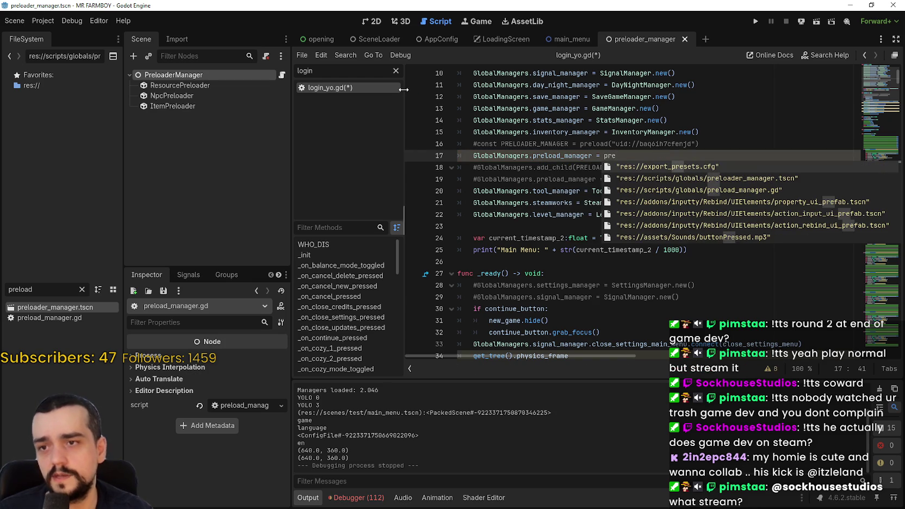
key("Left")
key("Left")
key("Left")
key("Delete")
key("Delete")
key("Delete")
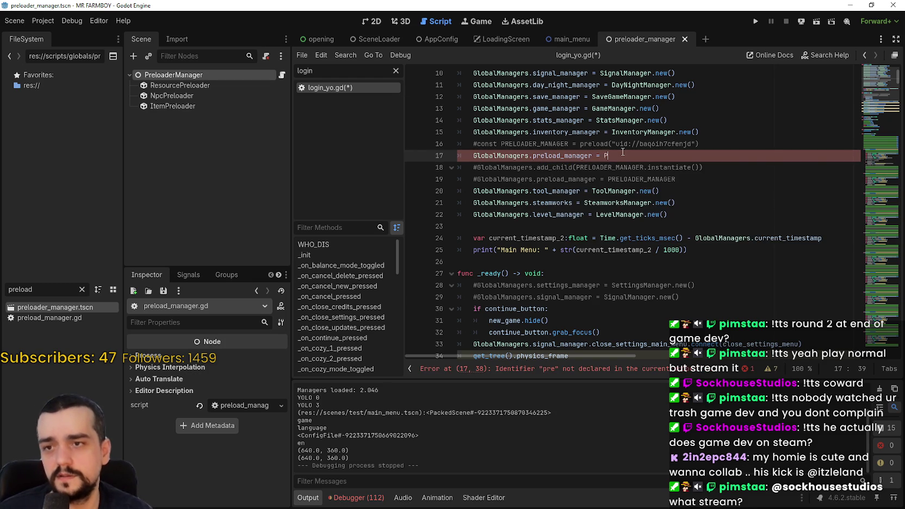
type("PreloadManager.")
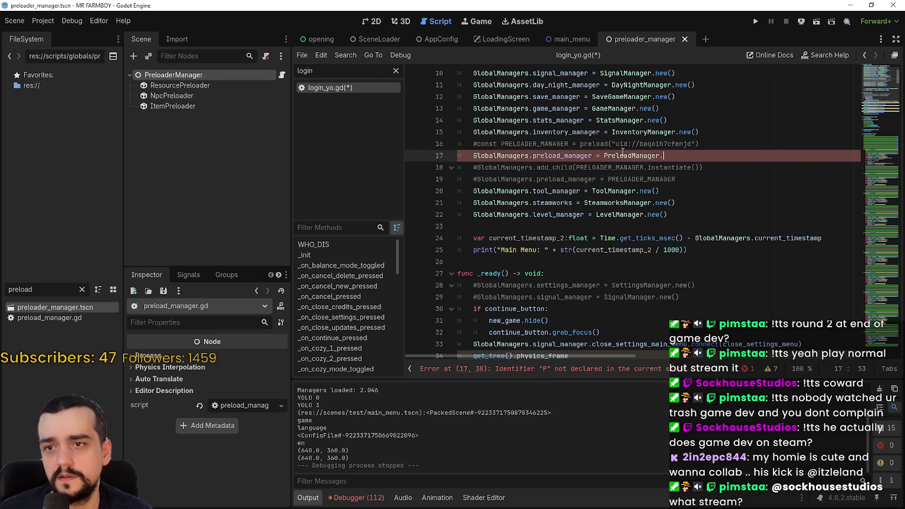
type("new(")
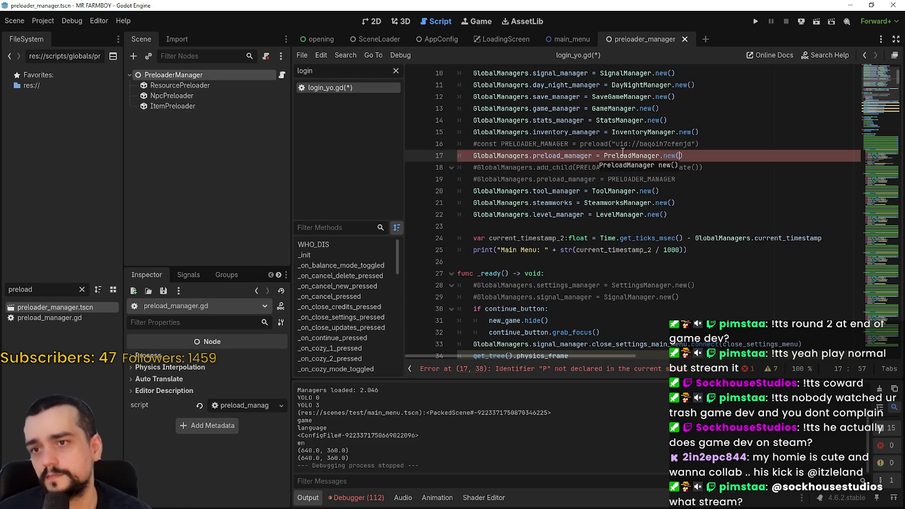
left_click(659, 120)
key("ctrl+s")
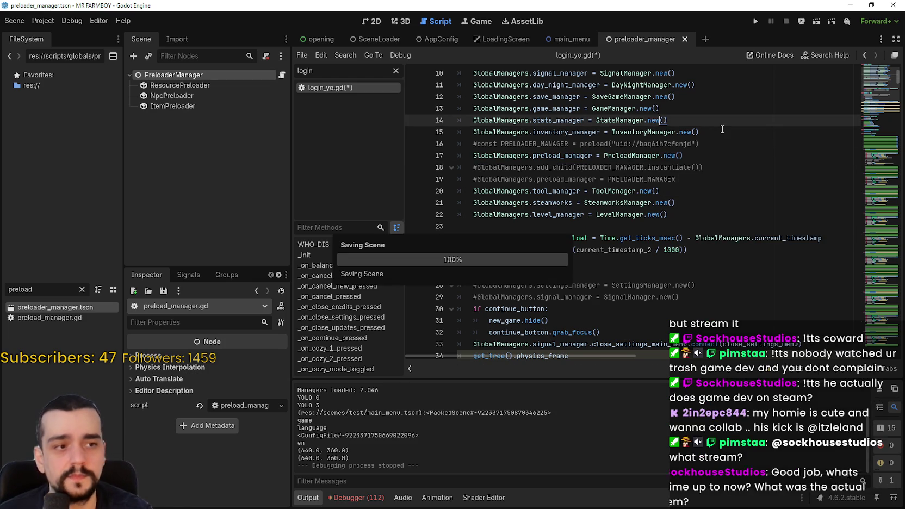
Run the project, note the Global Manager load time 0.18, and close the game window
left_click(754, 24)
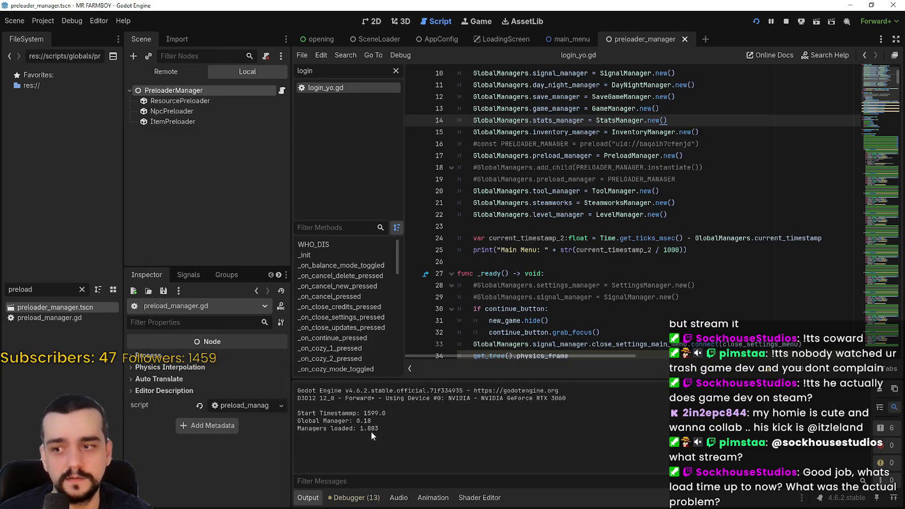
double_click(363, 420)
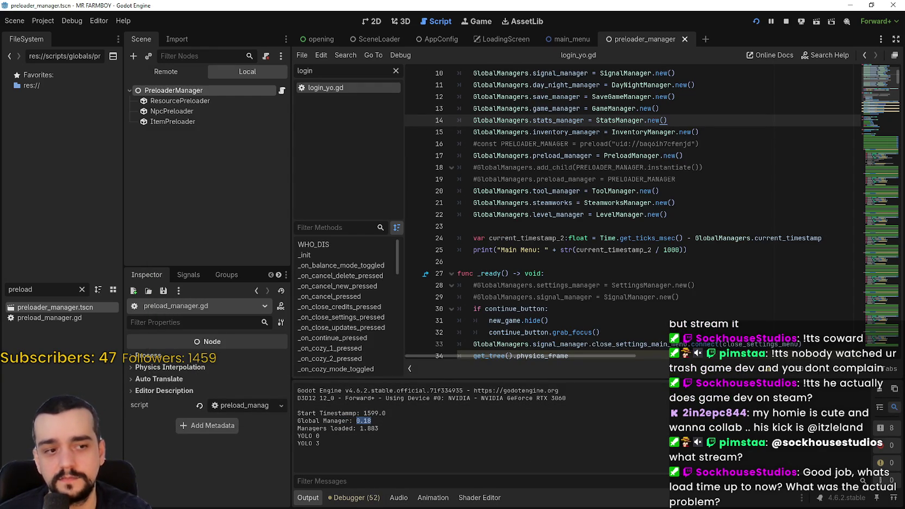
key("F5")
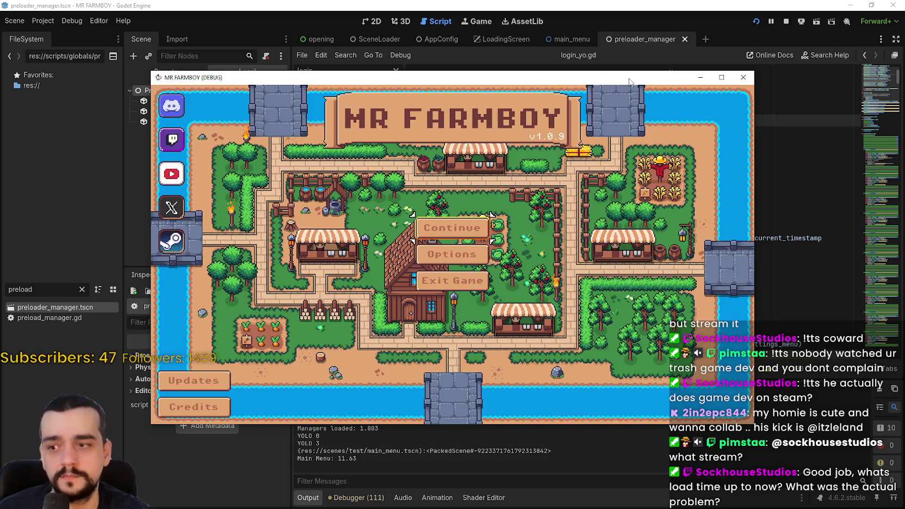
left_click_drag(630, 81, 657, 51)
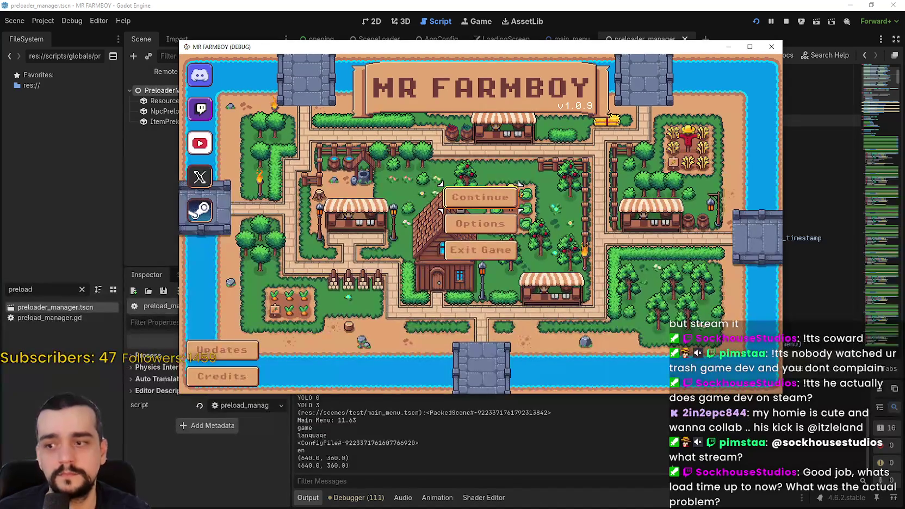
left_click(770, 46)
Review the manager-creation lines 8–22 of _init
scroll(684, 225, "up", 2)
scroll(684, 225, "up", 1)
left_click_drag(668, 234, 501, 92)
scroll(501, 91, "up", 3)
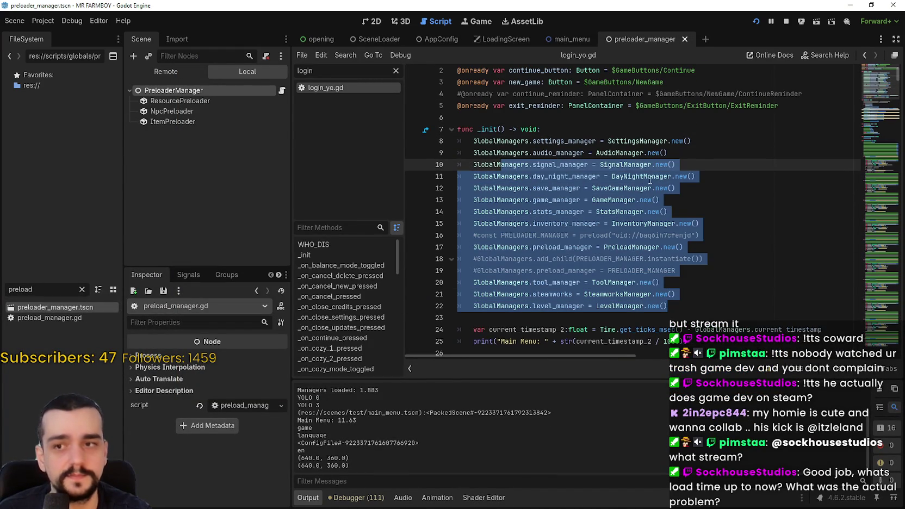
left_click(685, 214)
mouse_move(474, 141)
left_mouse_down()
mouse_move(598, 158)
mouse_move(680, 294)
left_mouse_up()
scroll(679, 289, "down", 2)
left_click(676, 235)
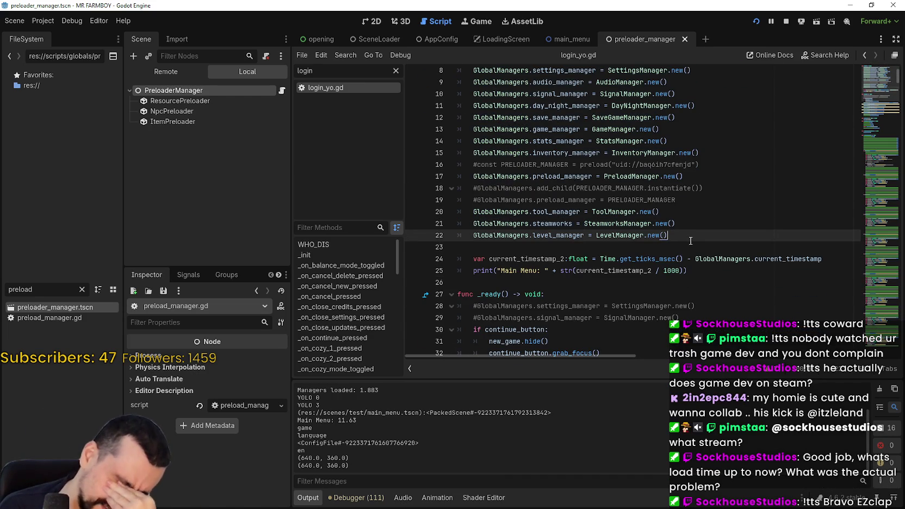
Stop and relaunch the game, then bring the editor back in front of it
left_click(785, 22)
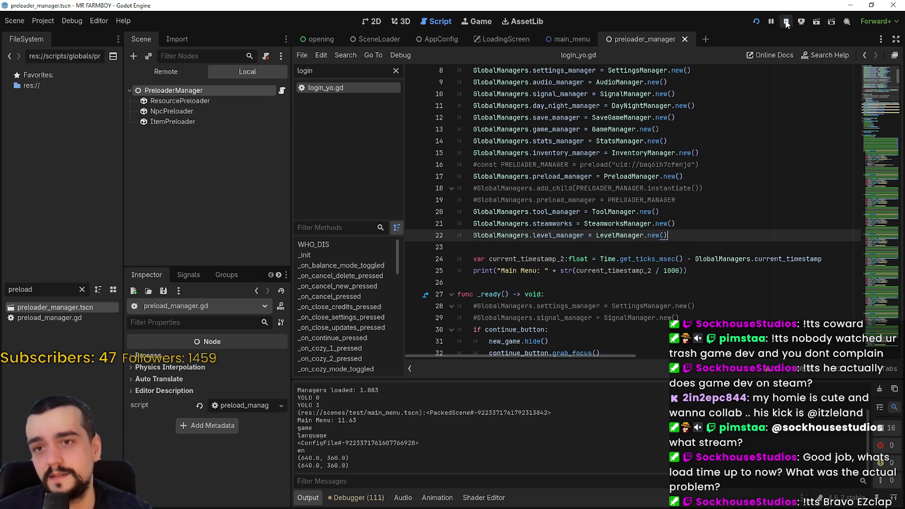
left_click(756, 21)
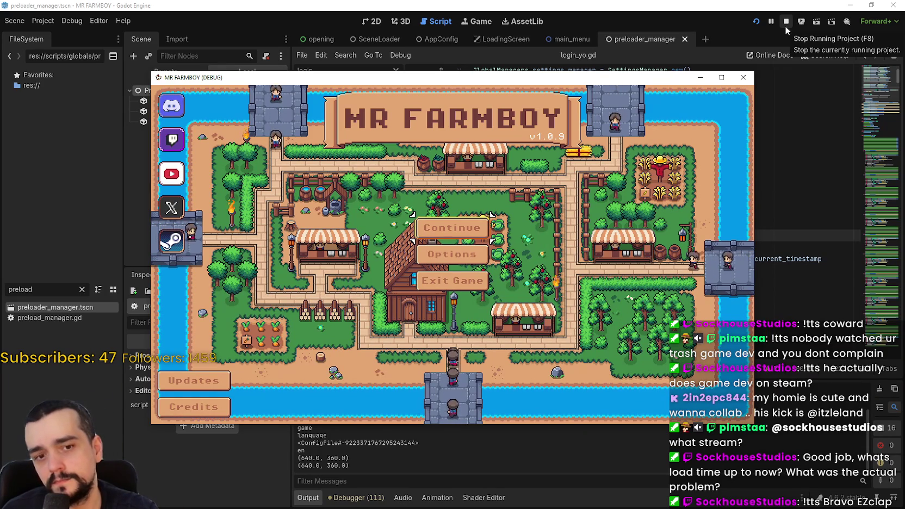
left_click(348, 70)
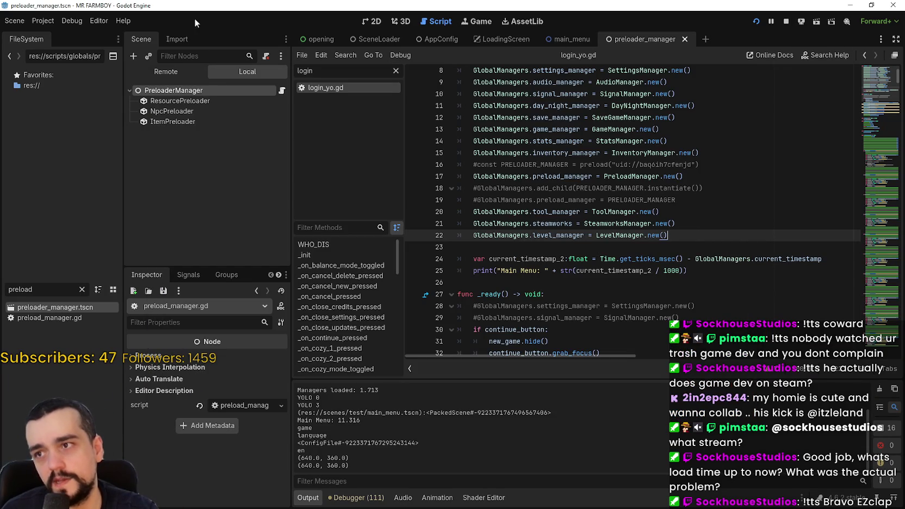
Inspect the live GlobalManagers preload_manager in the Remote tree, finding its preloaders null
double_click(623, 175)
left_click(179, 72)
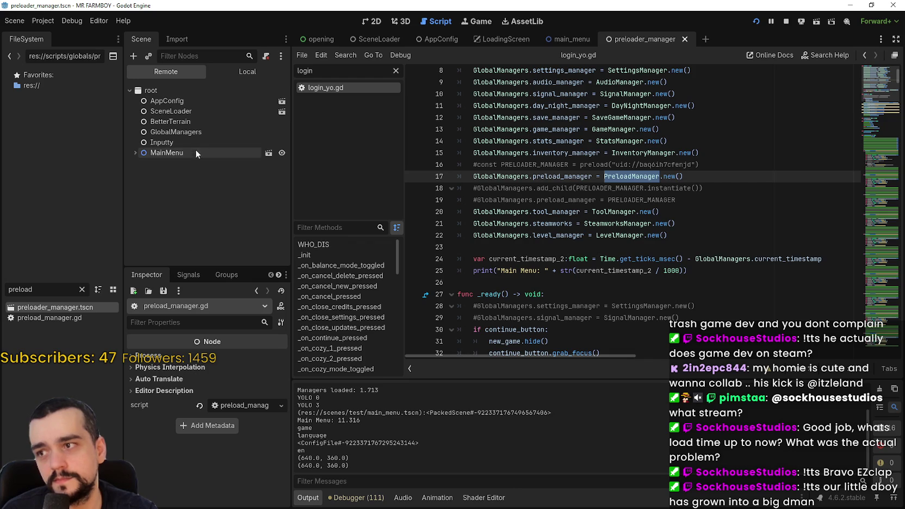
mouse_move(186, 106)
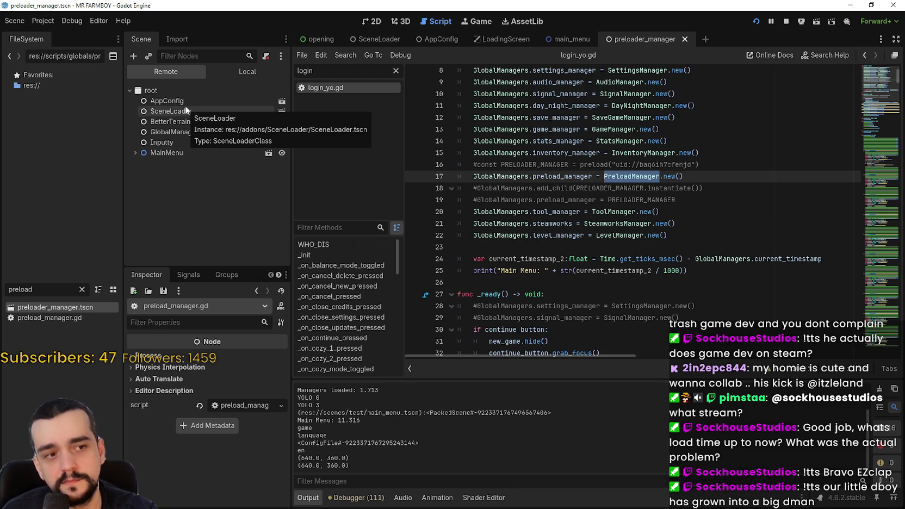
left_click(187, 133)
scroll(186, 458, "down", 1)
left_click_drag(292, 451, 424, 451)
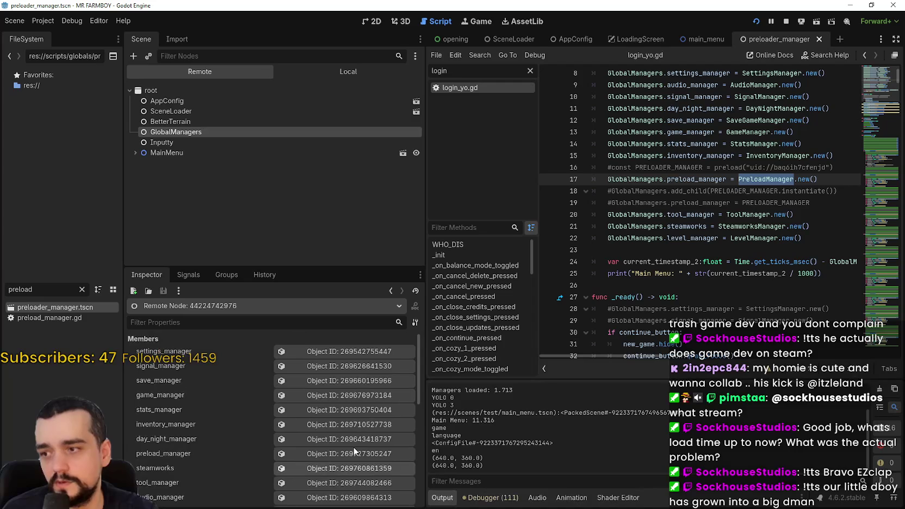
scroll(343, 424, "down", 3)
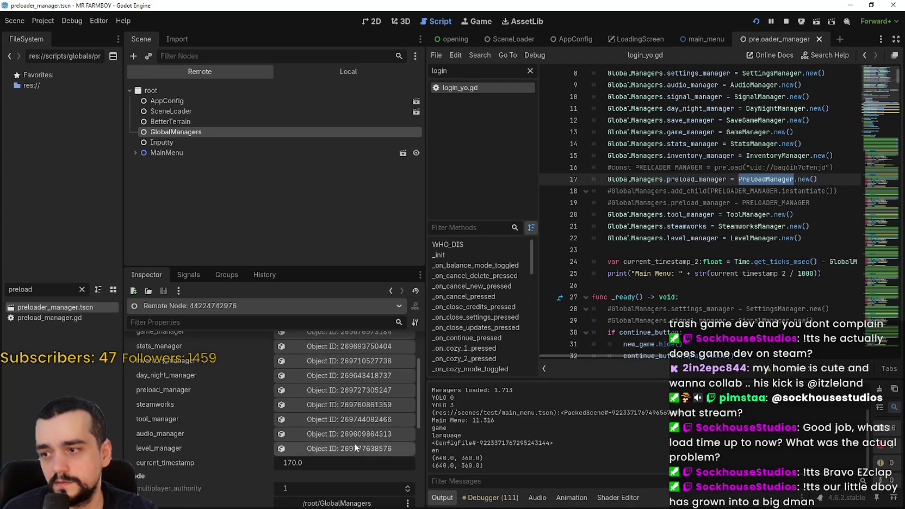
left_click(326, 390)
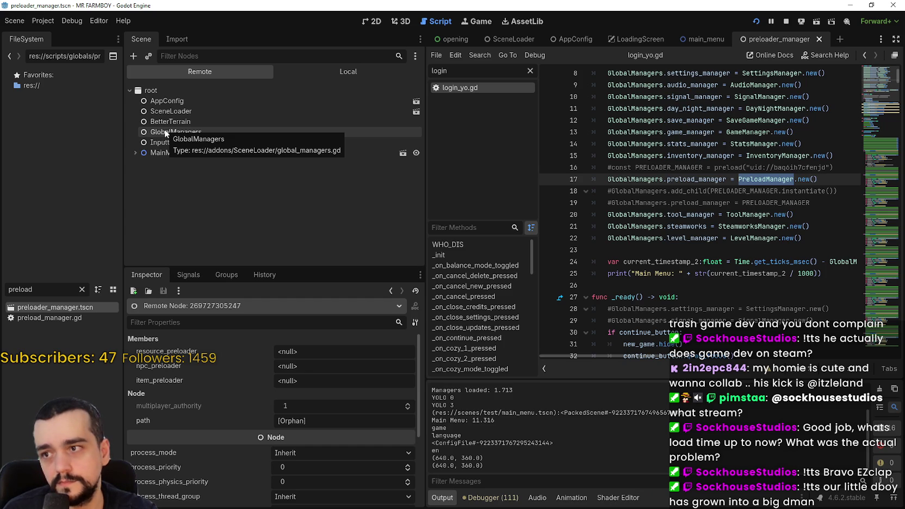
Switch the Scene dock back to the Local PreloaderManager scene
left_click(716, 179)
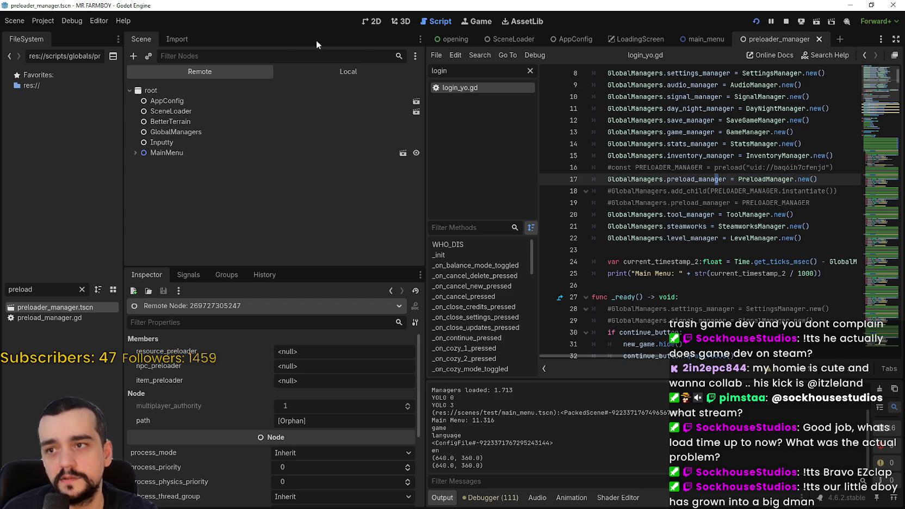
left_click(330, 70)
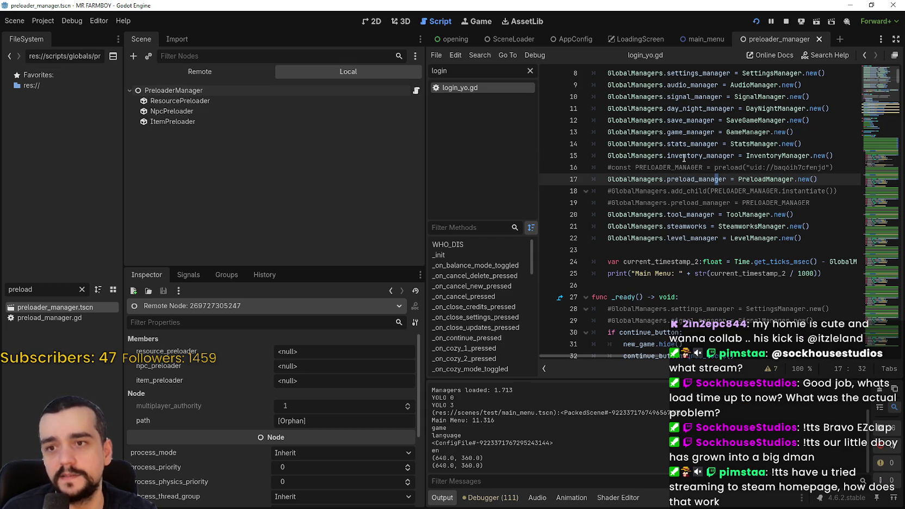
left_click(683, 156)
Widen the script editor and delete the leading '#' on lines 16 and 18
left_click_drag(427, 203, 376, 205)
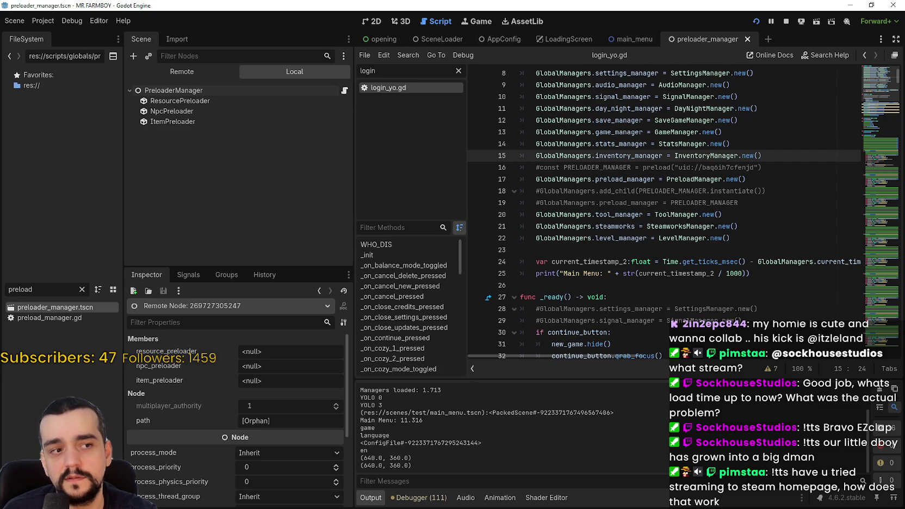
left_click(673, 203)
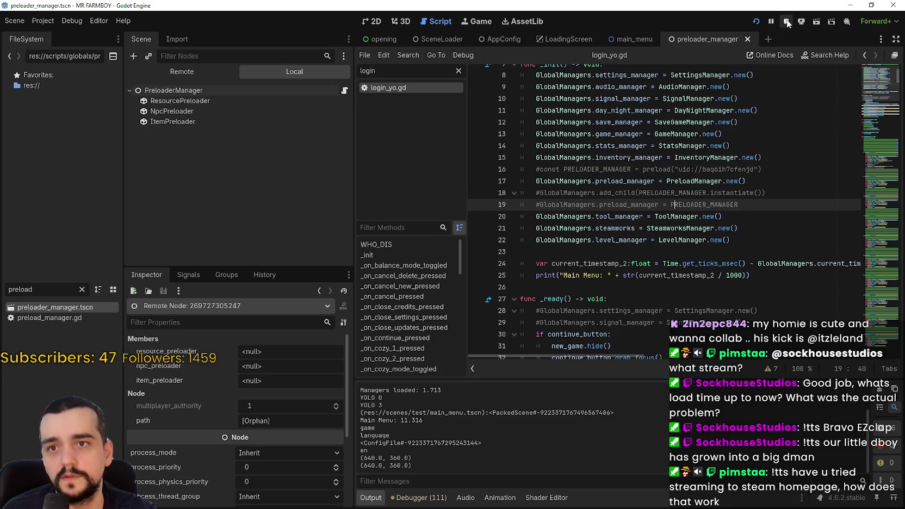
left_click(539, 171)
key("BackSpace")
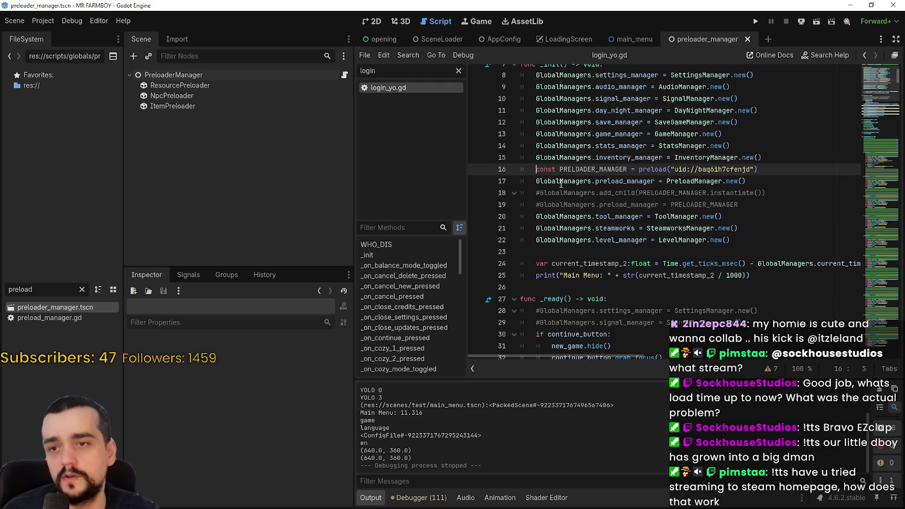
left_click(537, 193)
key("BackSpace")
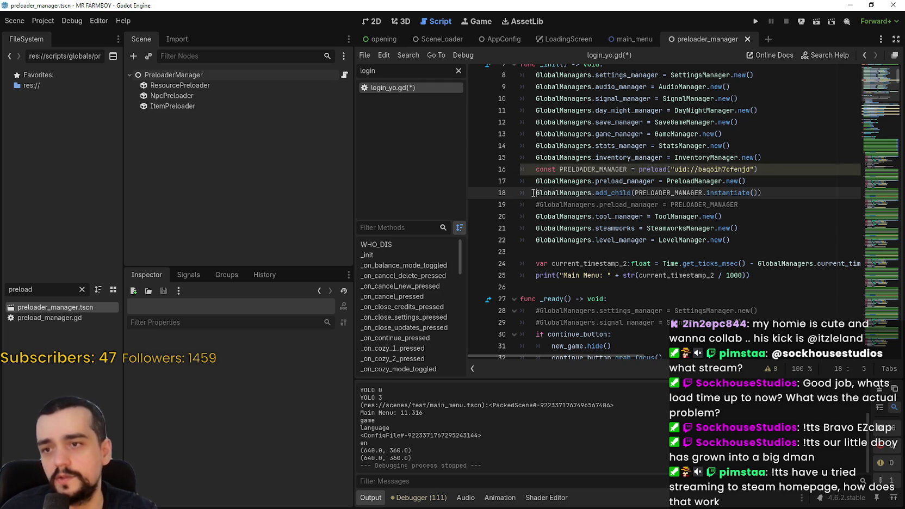
Run the project and return to the editor to read the 20.093 Main Menu time
left_click(756, 20)
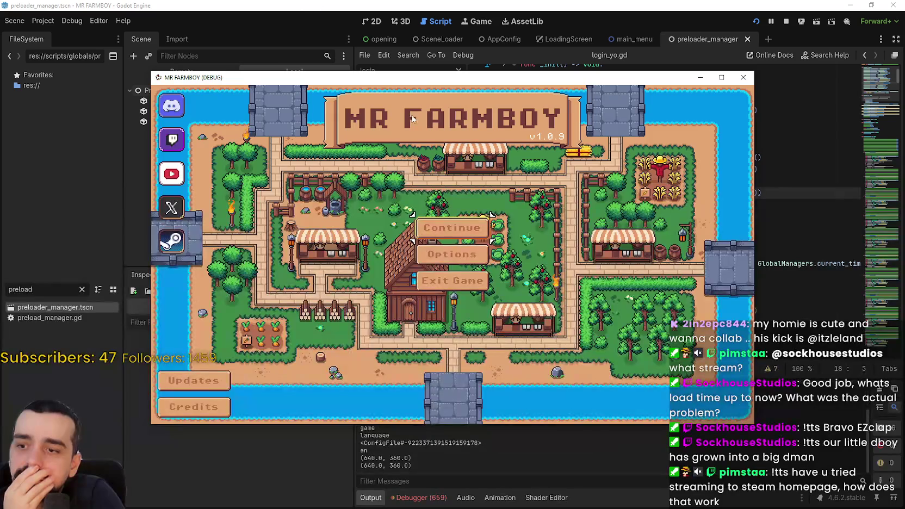
left_click(469, 482)
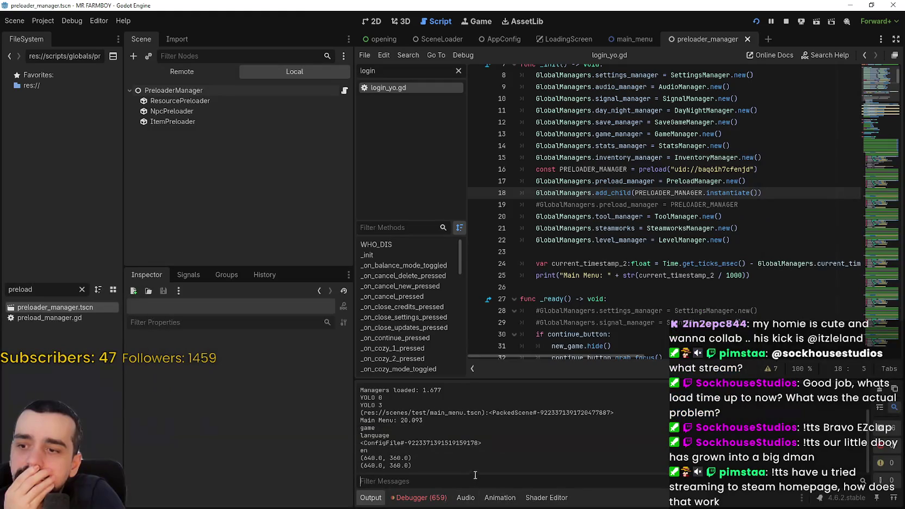
Highlight the 20.093 main menu load time in the Output log
double_click(413, 420)
left_click(433, 419)
left_click_drag(434, 419, 401, 422)
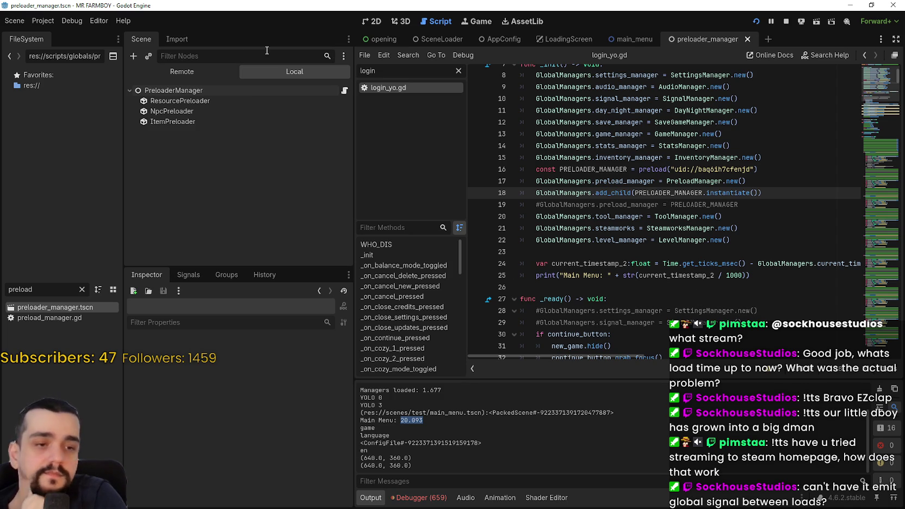
In the Remote scene tree, inspect GlobalManagers, PreloaderManager and its NpcPreloader child
left_click(212, 72)
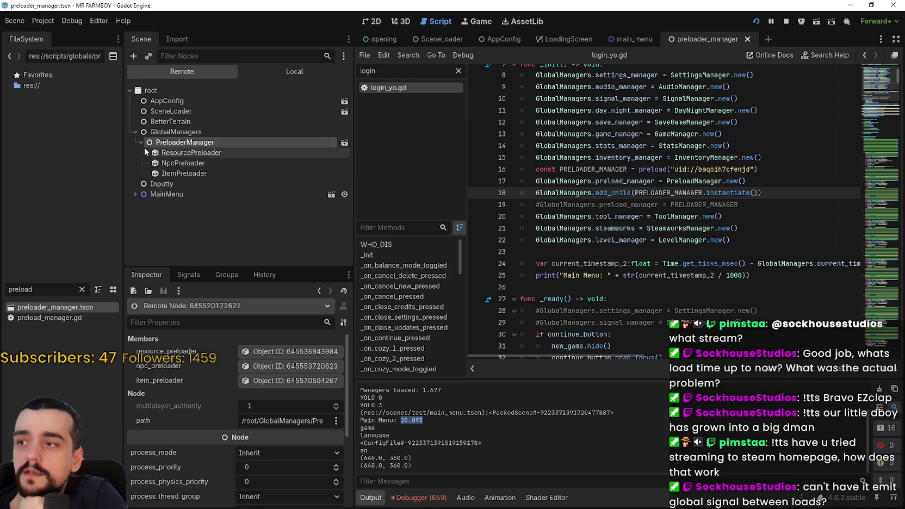
left_click(175, 163)
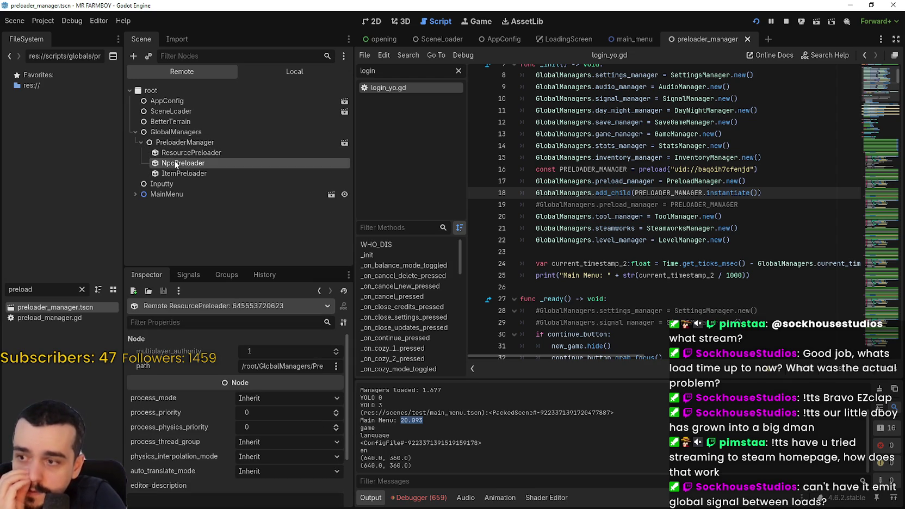
left_click(169, 142)
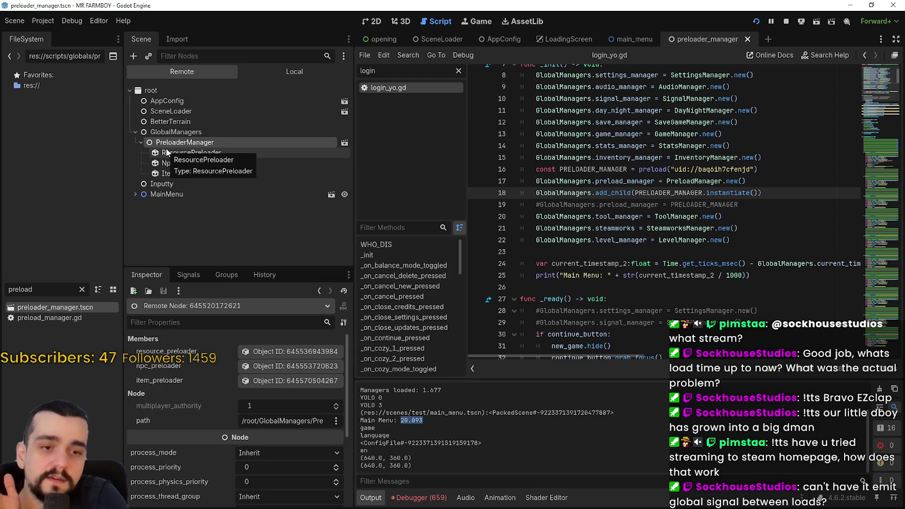
left_click(140, 142)
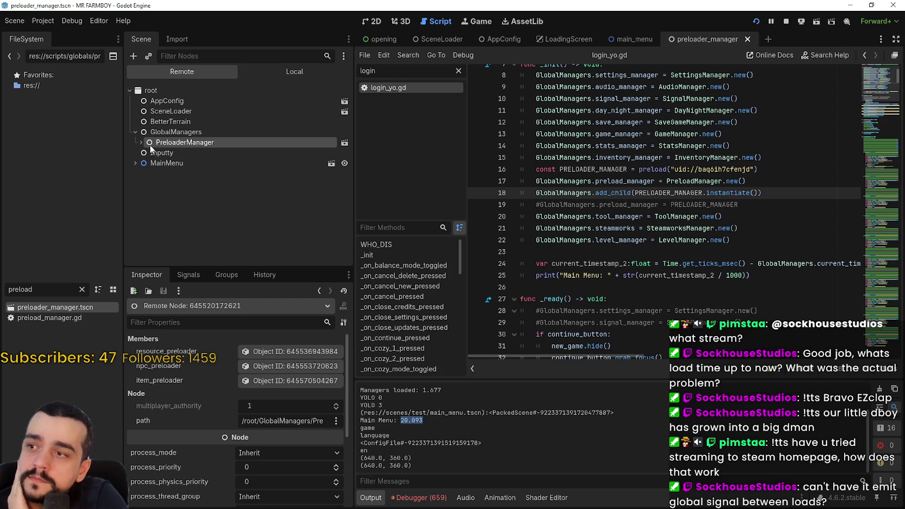
left_click(140, 143)
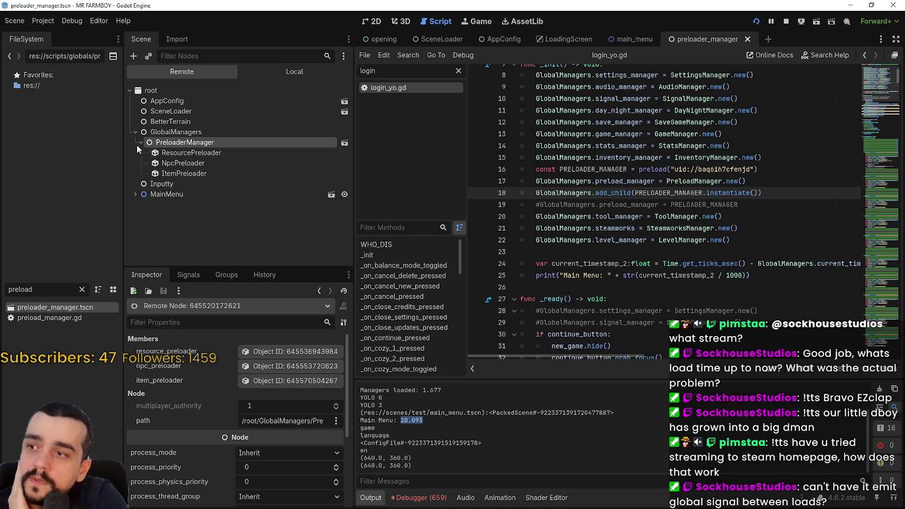
left_click(184, 136)
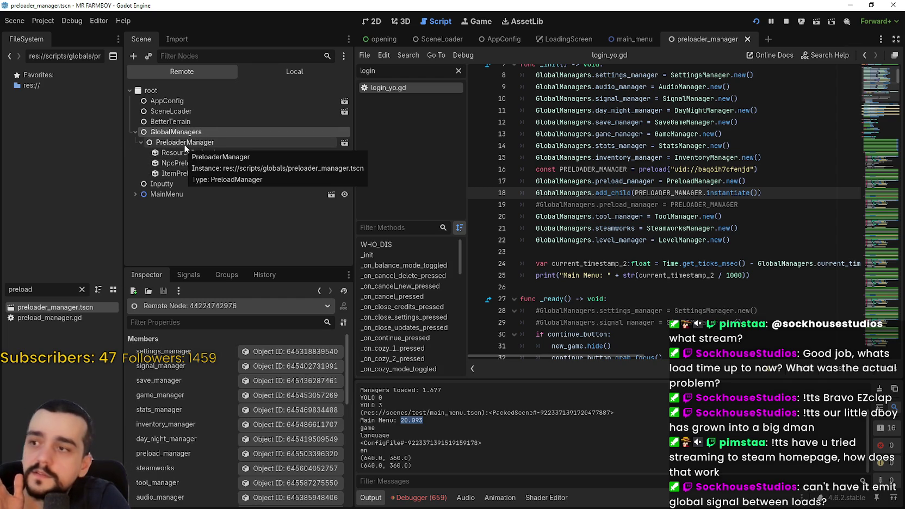
left_click(185, 141)
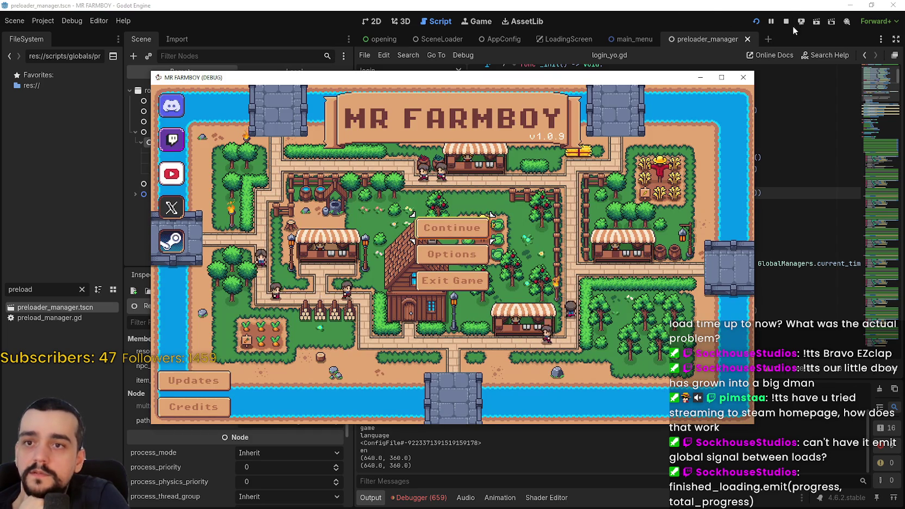
left_click(759, 22)
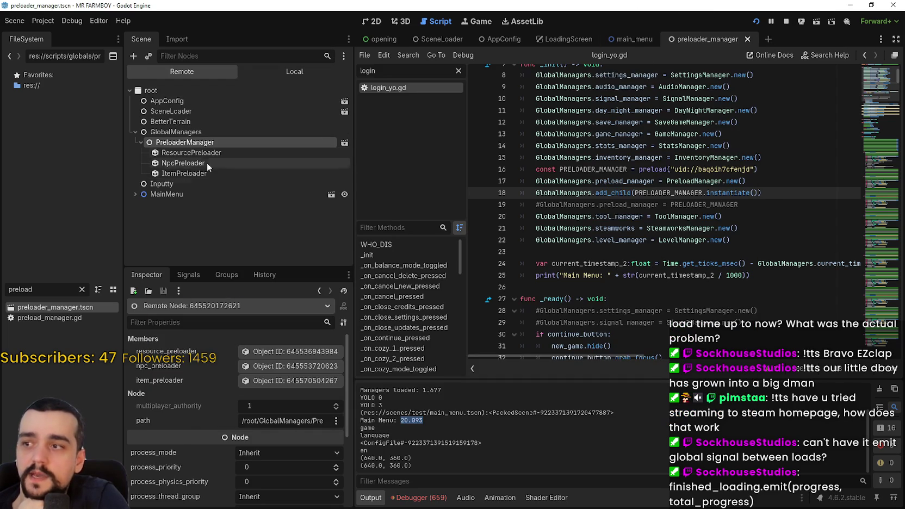
left_click(183, 132)
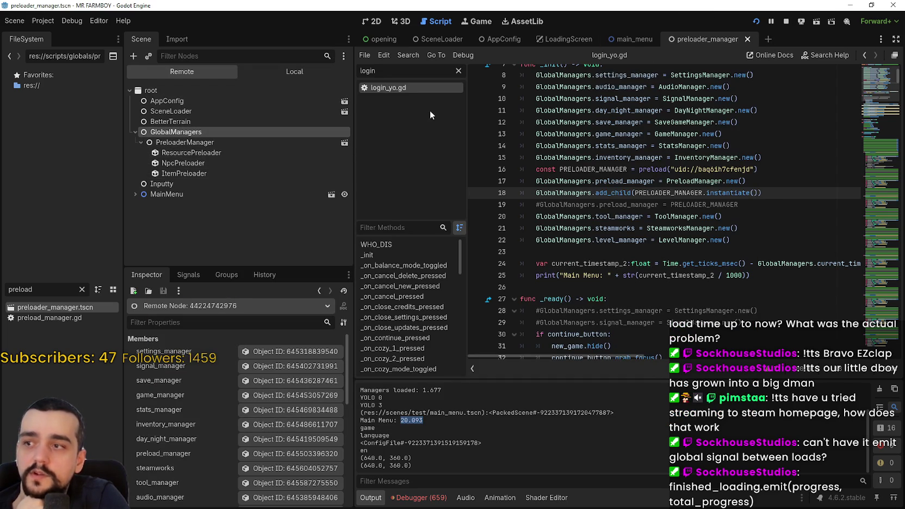
double_click(22, 289)
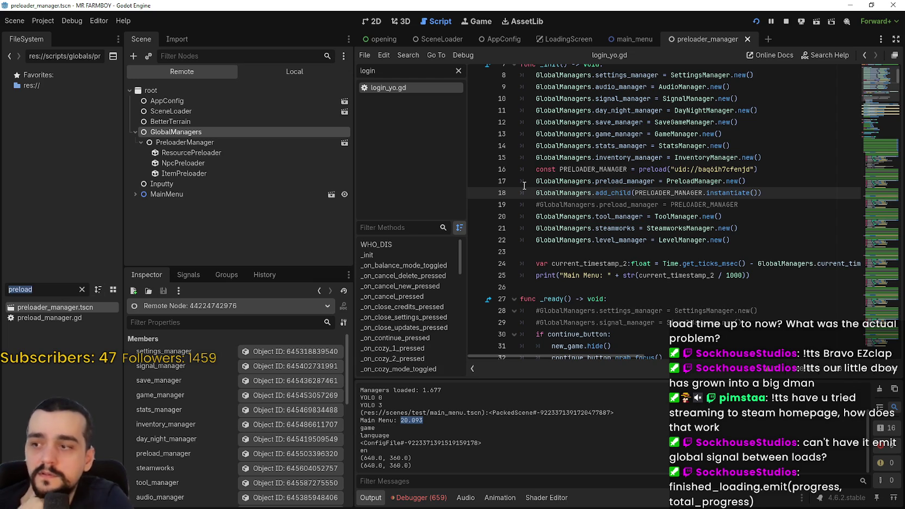
type("global")
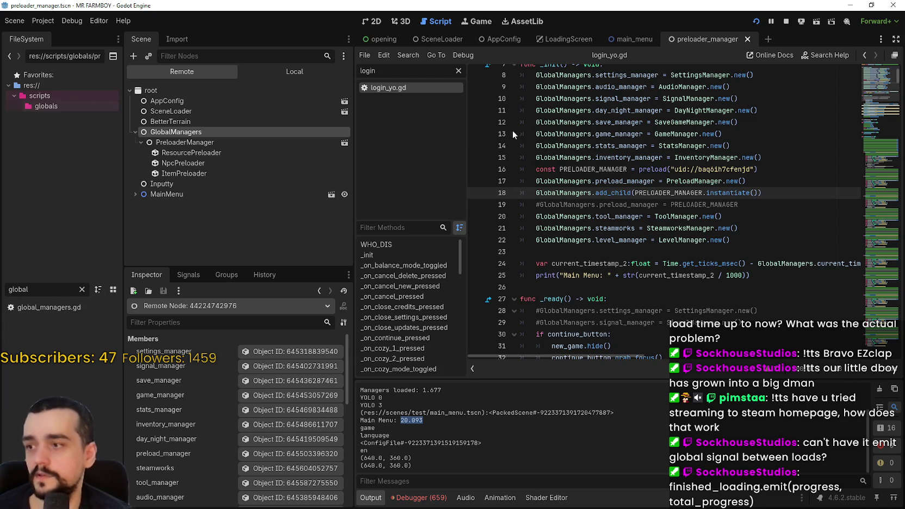
double_click(51, 308)
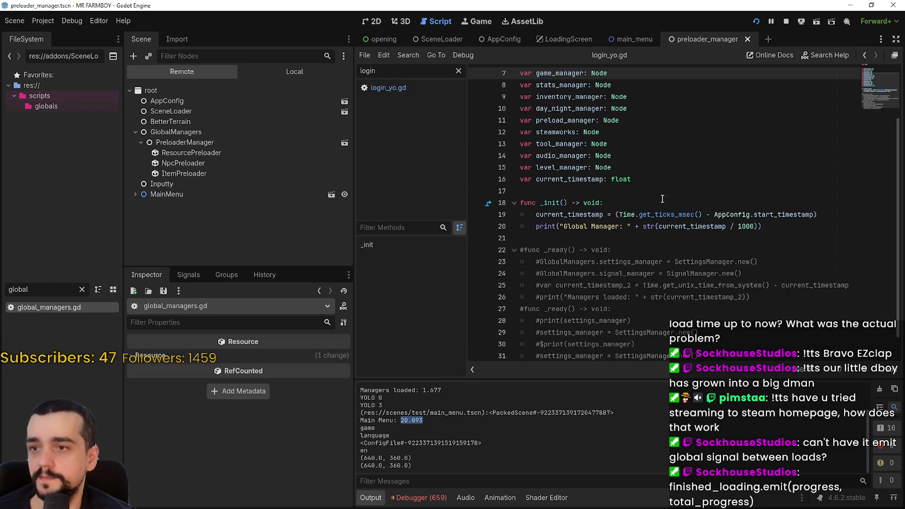
scroll(661, 198, "up", 2)
double_click(567, 190)
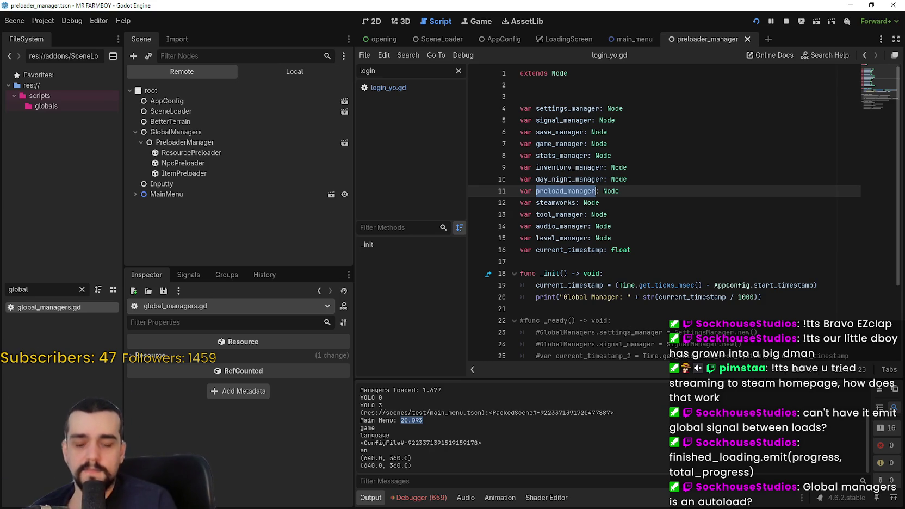
left_click(631, 238)
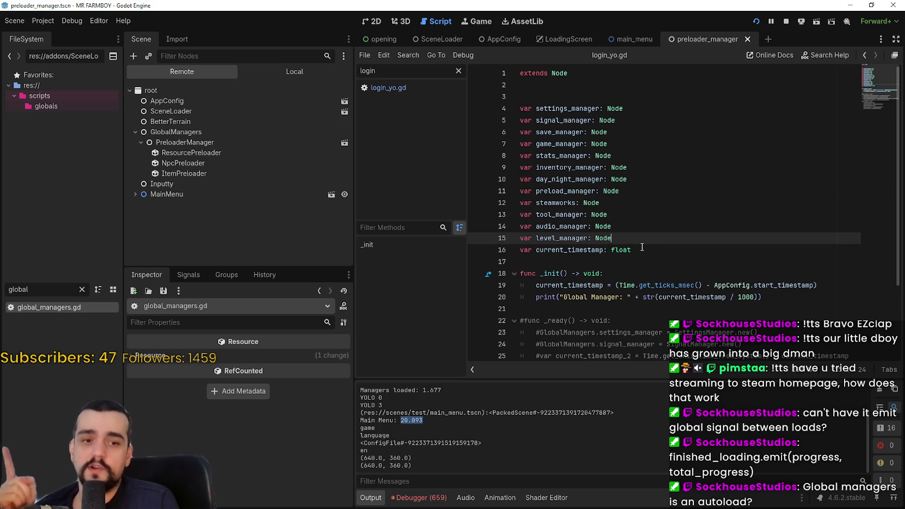
left_click_drag(676, 239, 495, 95)
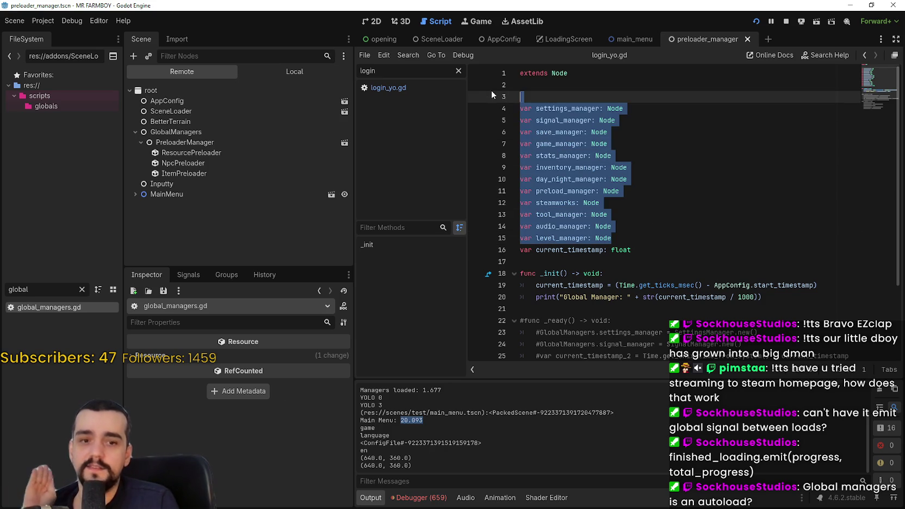
left_click(633, 240)
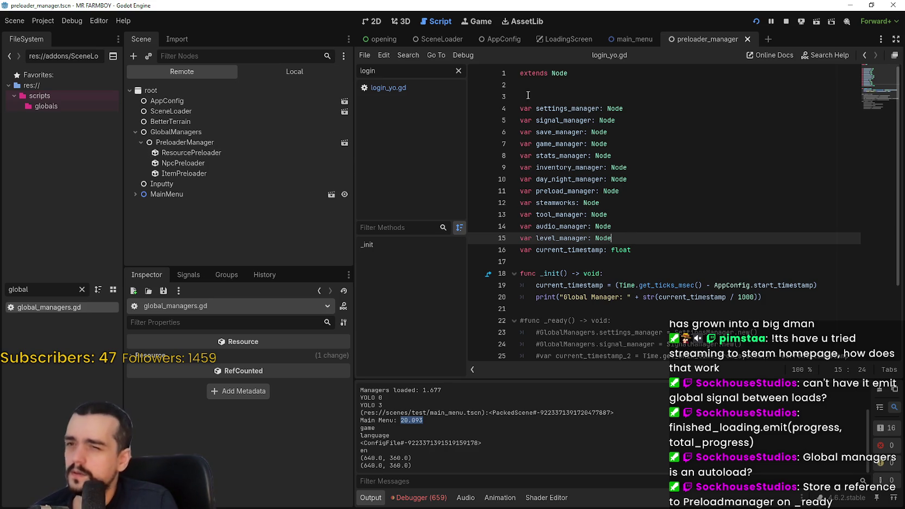
double_click(27, 289)
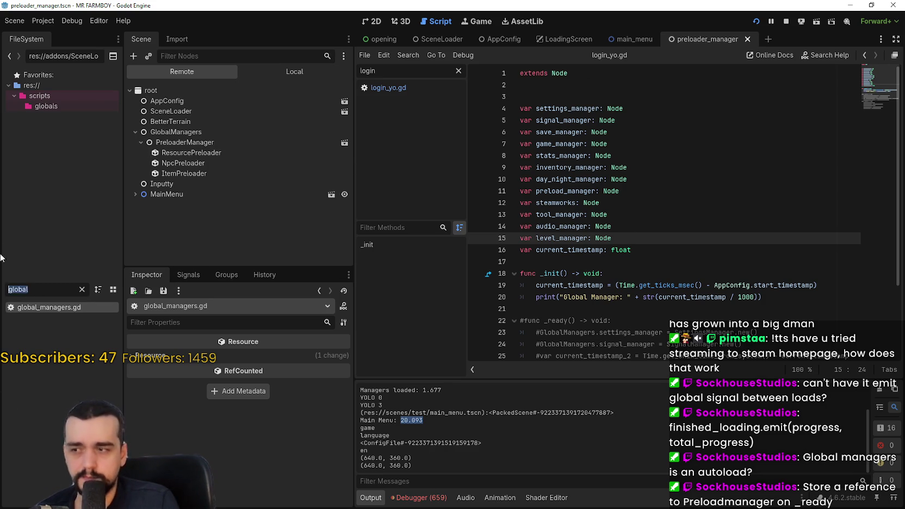
Filter FileSystem for 'preload' and open preloader_manager.tscn's preload_manager.gd script
type("read")
key("BackSpace")
key("BackSpace")
key("BackSpace")
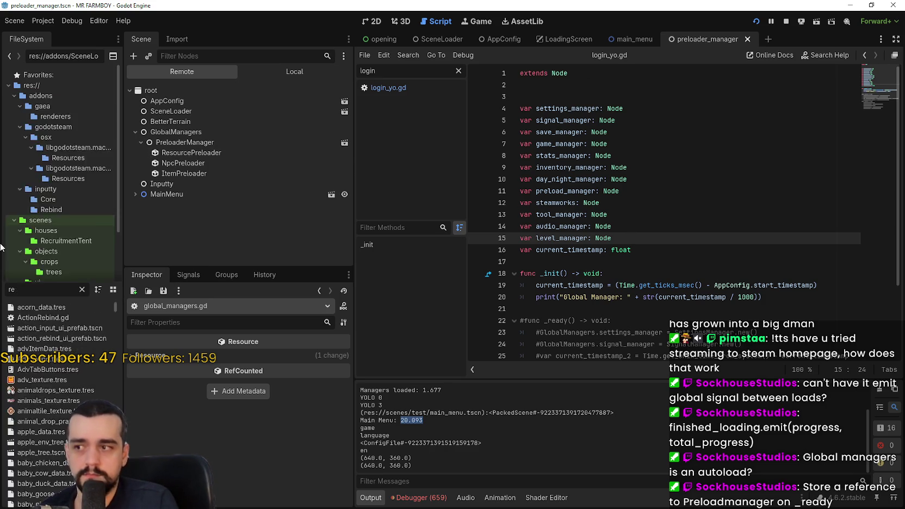
type("preload")
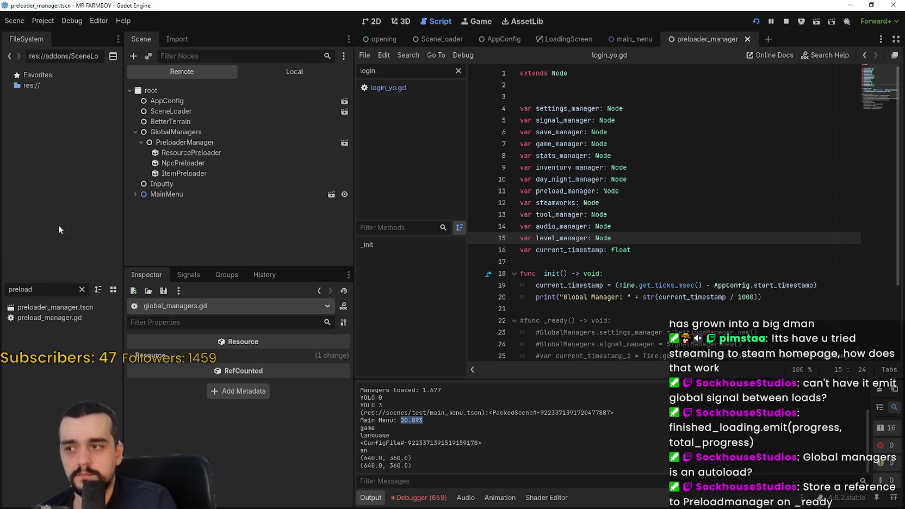
left_click(71, 307)
left_click(317, 74)
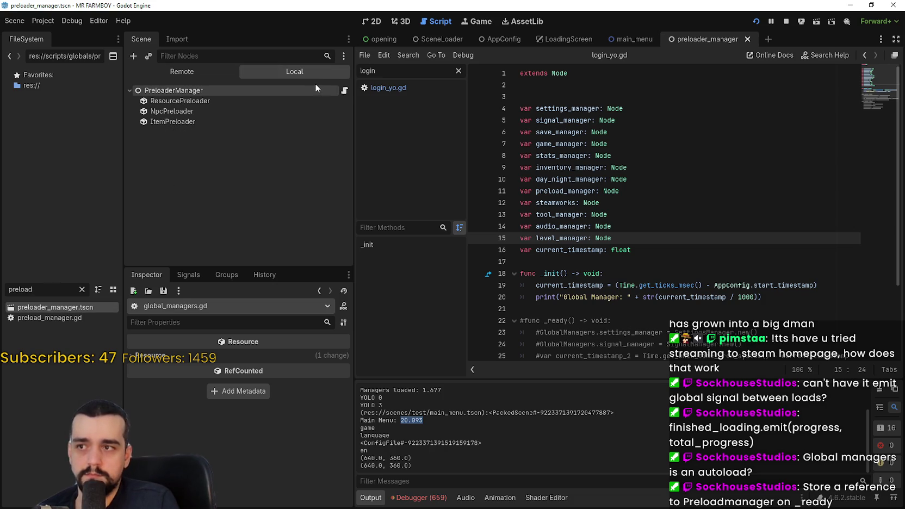
left_click(344, 90)
Uncomment the _ready function header and its await physics_frame line
left_click(711, 243)
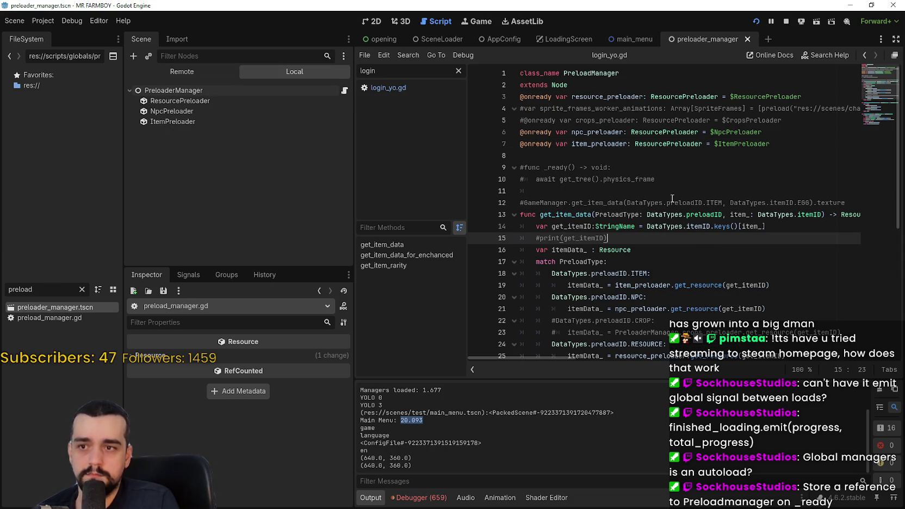
left_click(523, 167)
key("BackSpace")
left_click(525, 182)
key("BackSpace")
Add 'GlobalManagers.preload_manager = self' inside _ready and save with Ctrl+S
left_click(677, 181)
key("Return")
type("[")
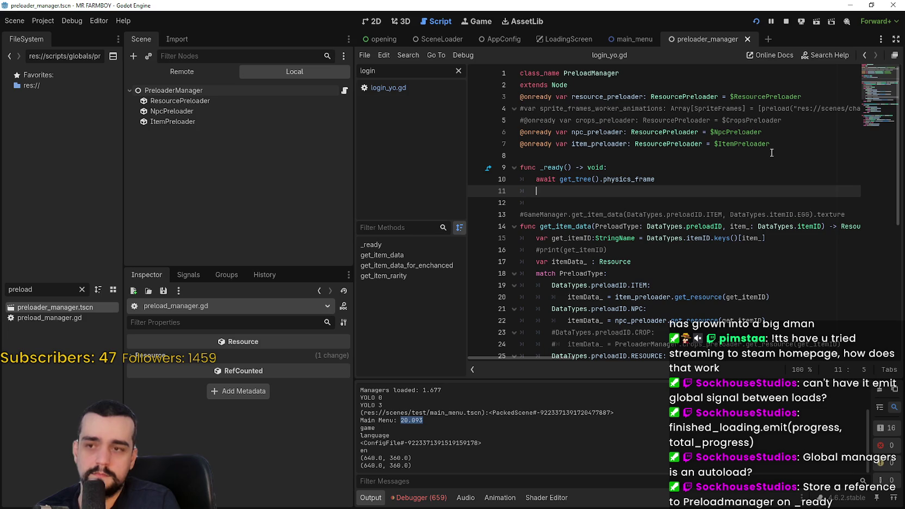
key("BackSpace")
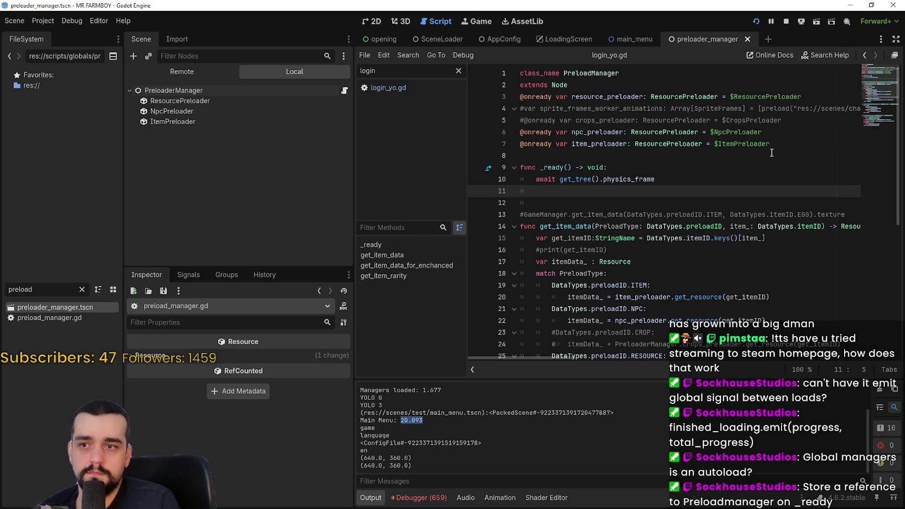
type("GlobalManagers.prel")
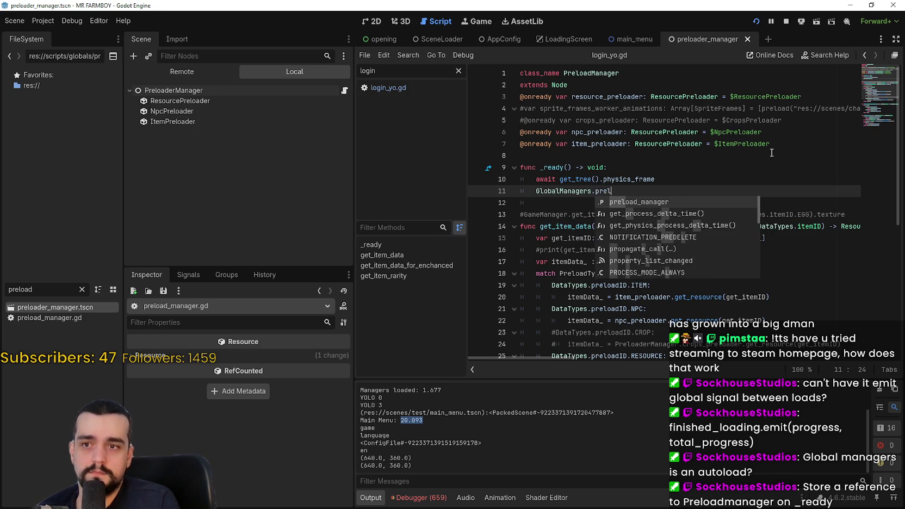
key("Return")
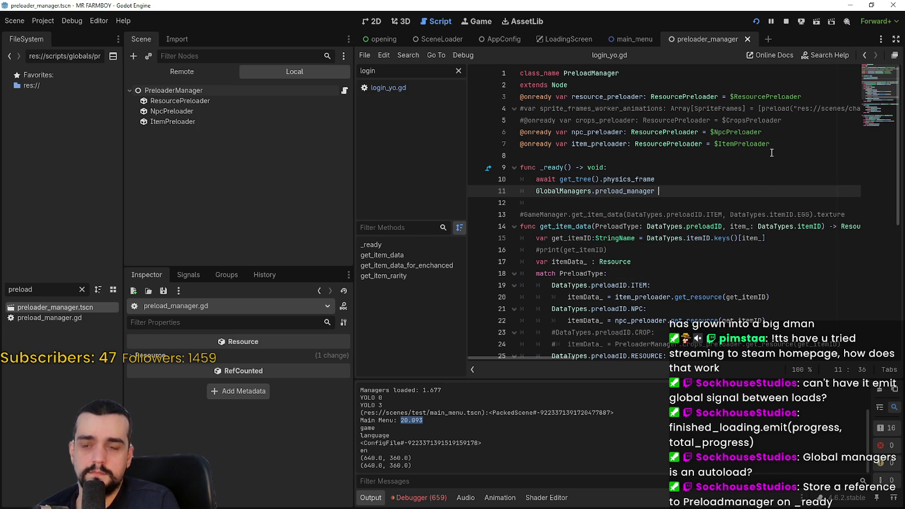
type("= self")
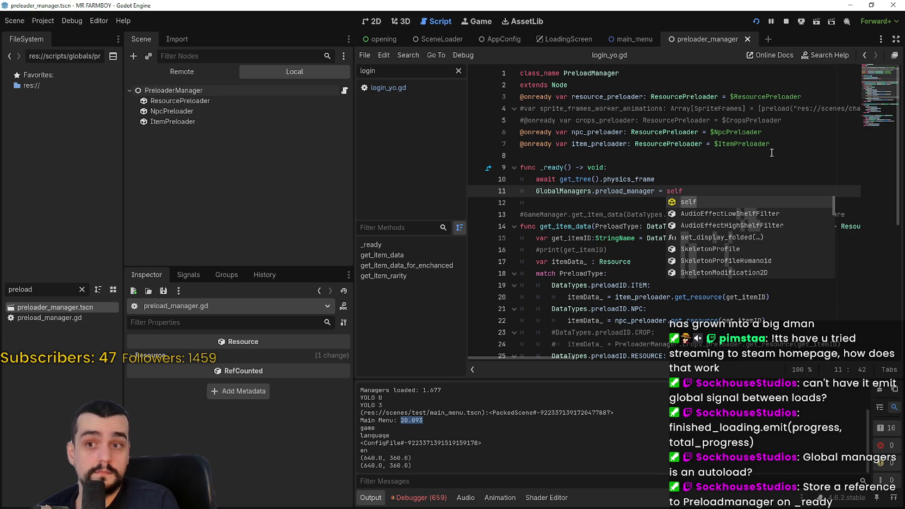
left_click(585, 212)
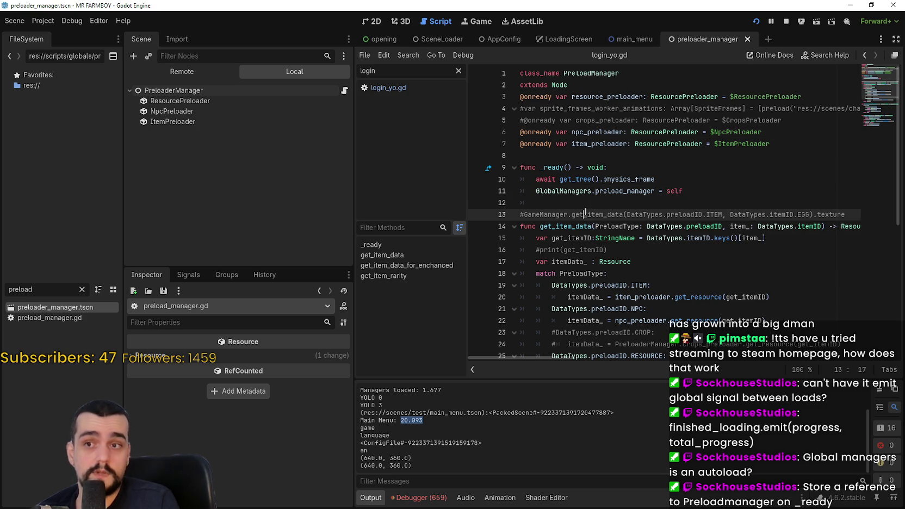
left_click(584, 202)
key("ctrl+s")
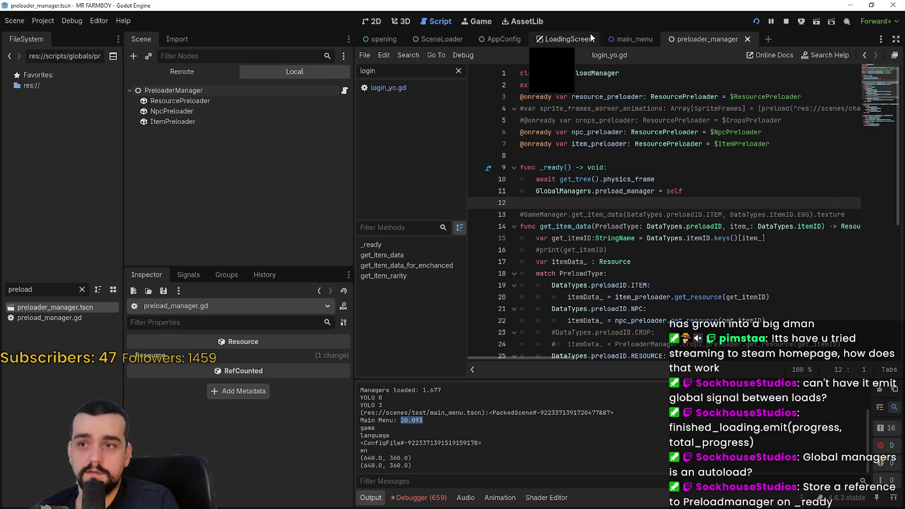
left_click(613, 39)
Comment out login_yo.gd's PreloadManager.new() line with Ctrl+K, save, and stop the game
left_click(398, 88)
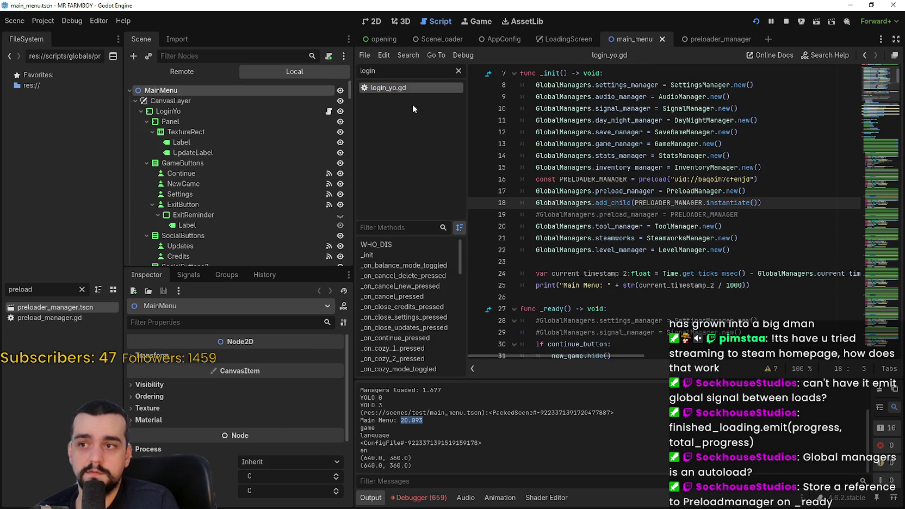
left_click(761, 226)
left_click_drag(761, 202, 537, 204)
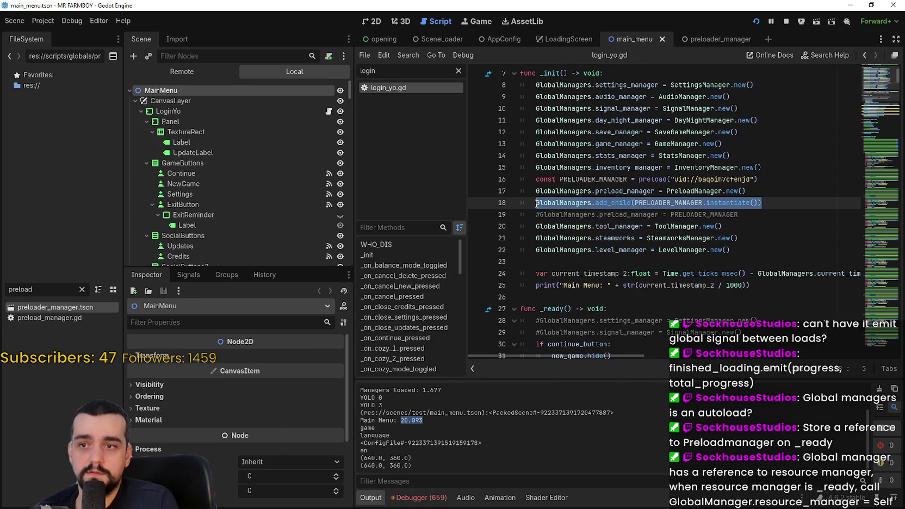
key("Up")
key("ctrl+k")
left_click(806, 197)
key("ctrl+s")
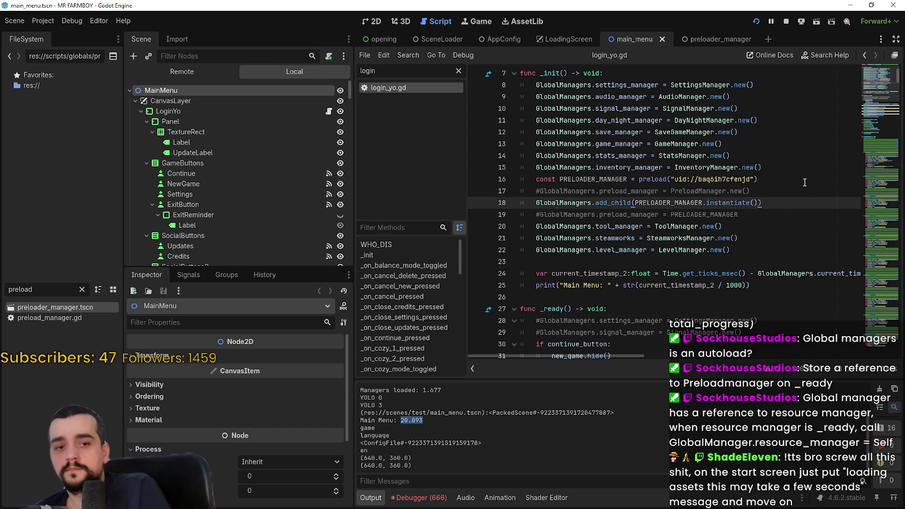
left_click(756, 26)
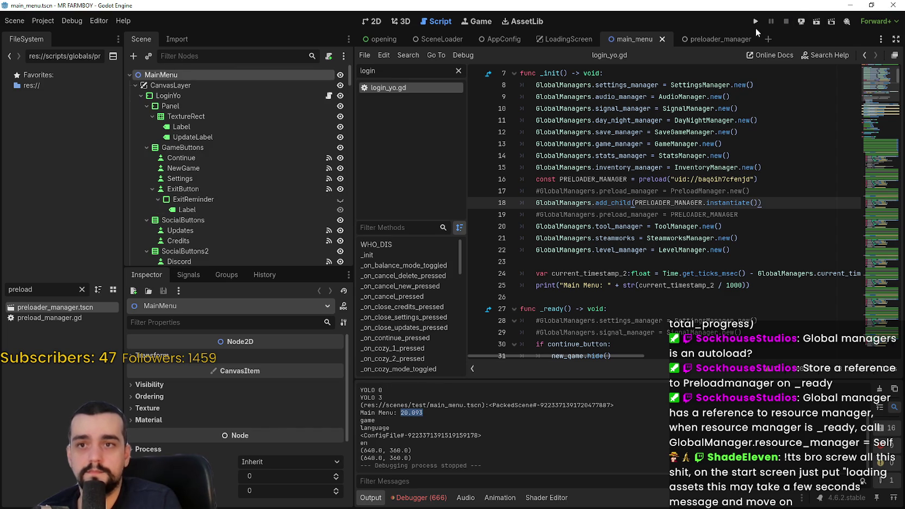
Run the project again, inspect live GlobalManagers and PreloaderManager, then view the debugger errors
left_click(754, 21)
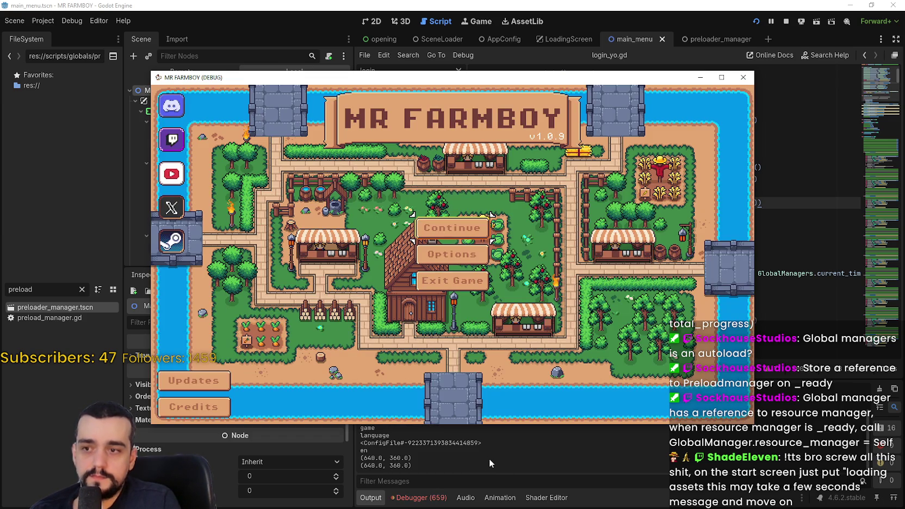
left_click(489, 457)
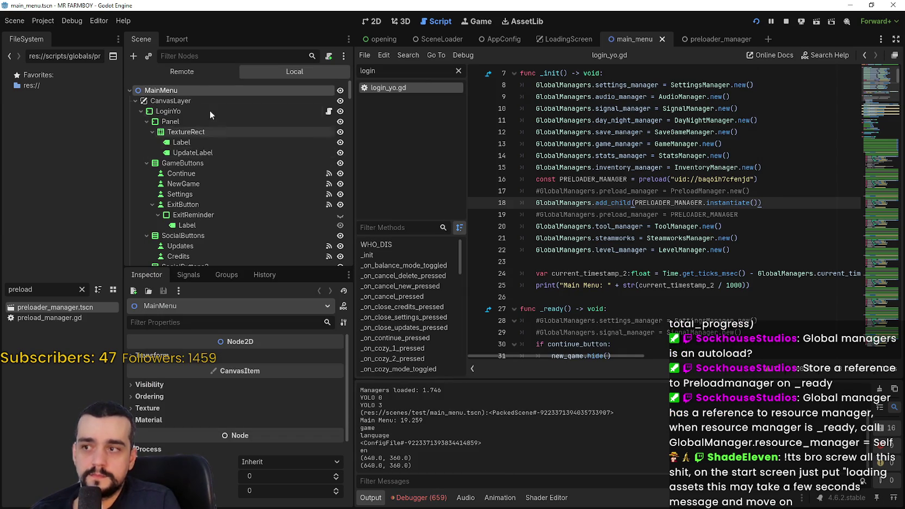
left_click(163, 132)
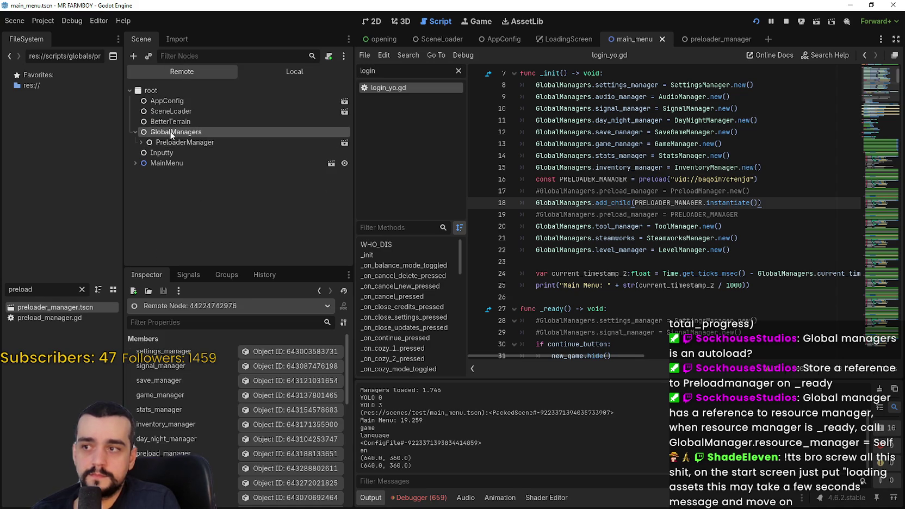
left_click(287, 410)
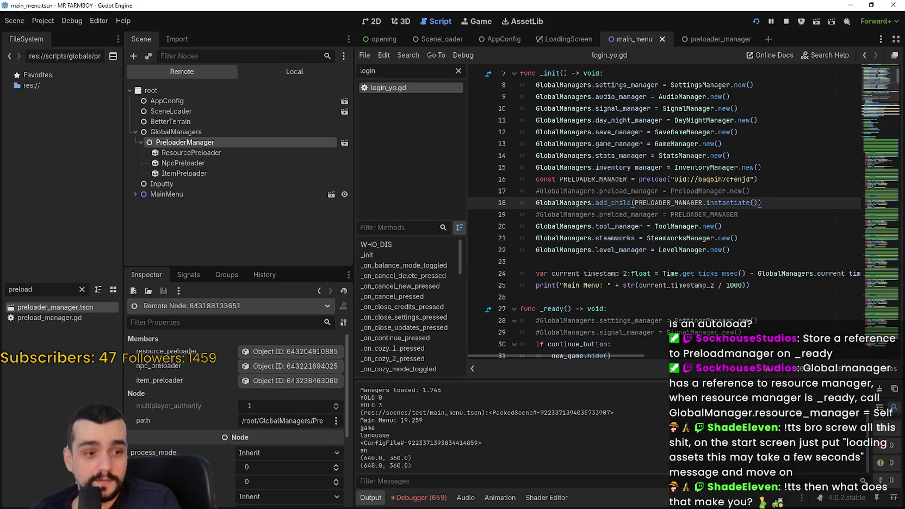
key("alt+Tab")
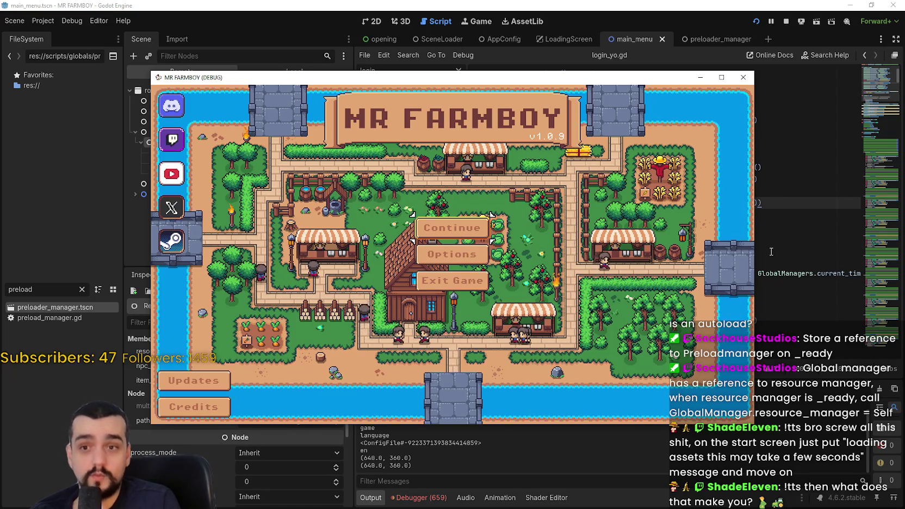
left_click(771, 251)
left_click(418, 497)
Scroll through the Debugger Errors list to find the parse errors
left_click(369, 498)
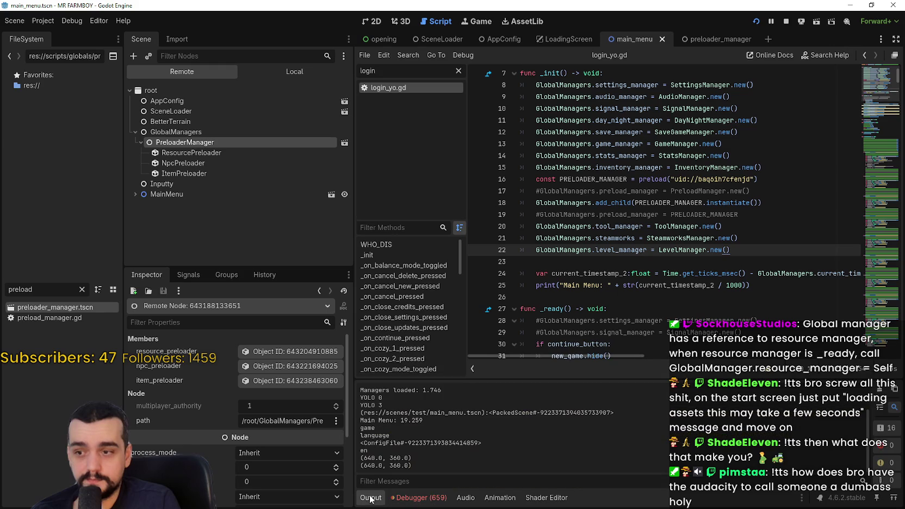
left_click(432, 497)
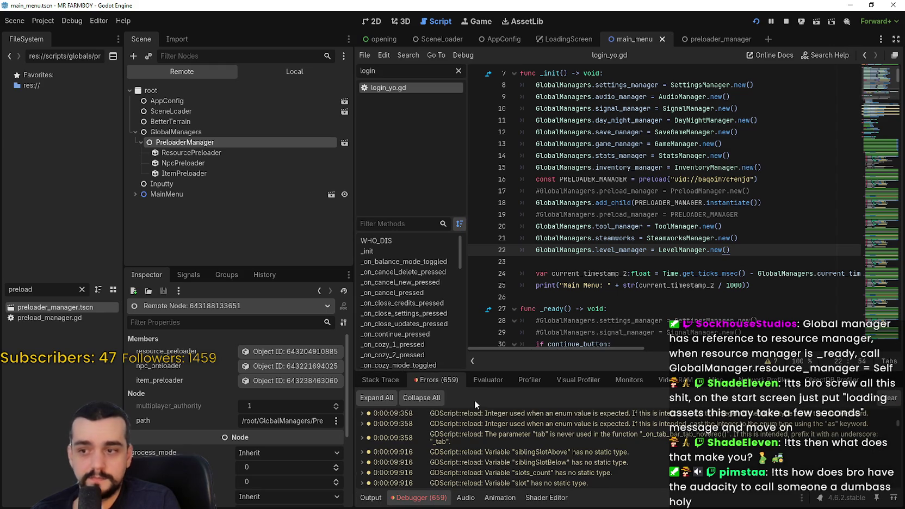
scroll(525, 447, "down", 5)
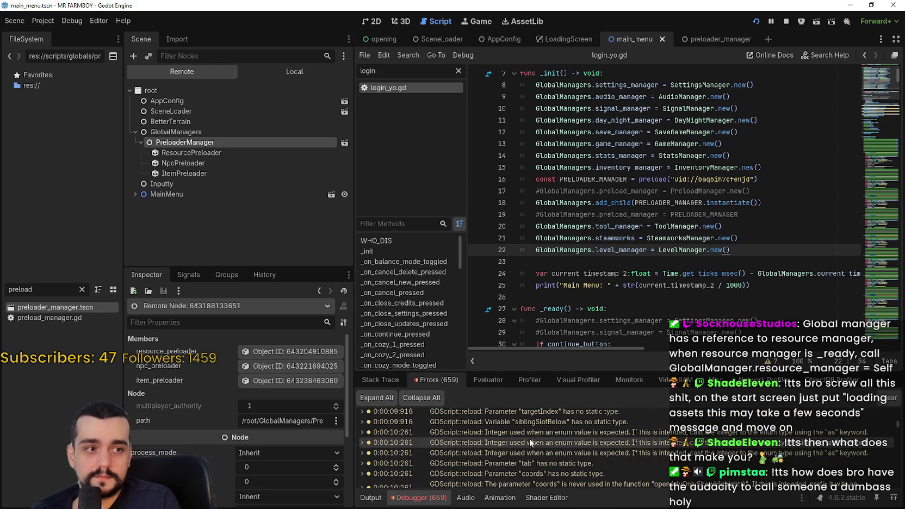
left_click_drag(898, 430, 897, 445)
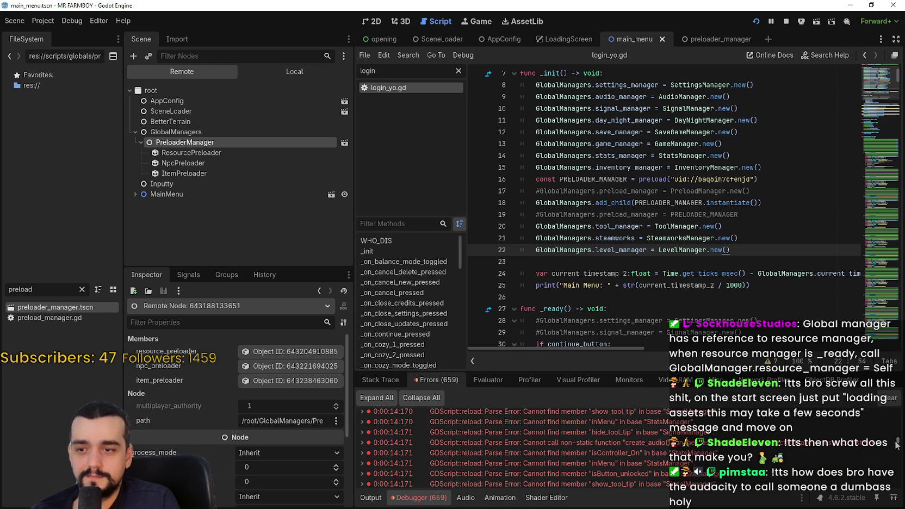
scroll(640, 450, "up", 2)
Jump to the inMenu error in recruitment_item_slot.gd and start retyping StatsManager as GlobalManagers
left_click(646, 421)
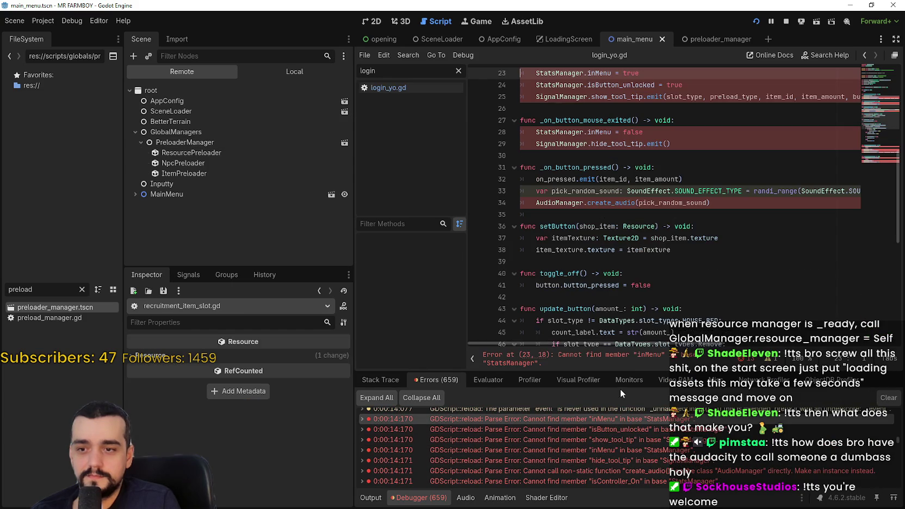
left_click(652, 237)
scroll(644, 234, "up", 1)
double_click(558, 119)
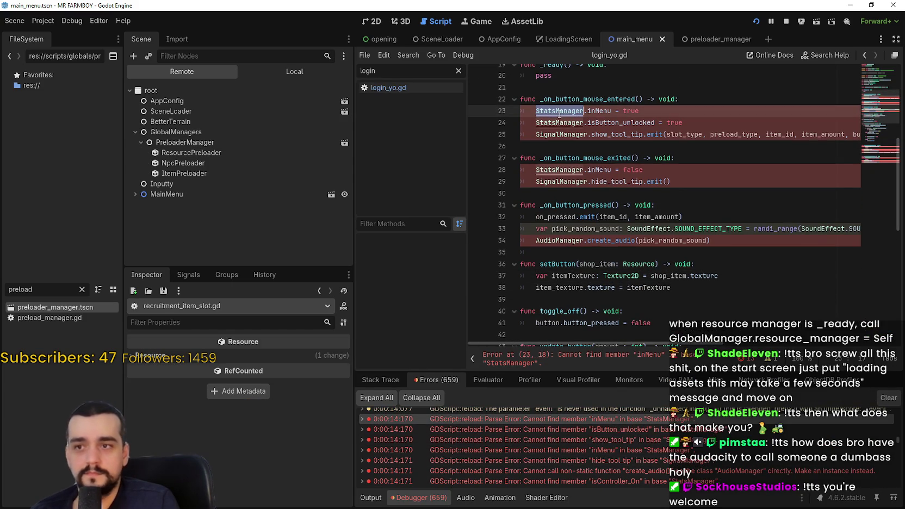
scroll(664, 118, "down", 8)
type("GlobalManagers.")
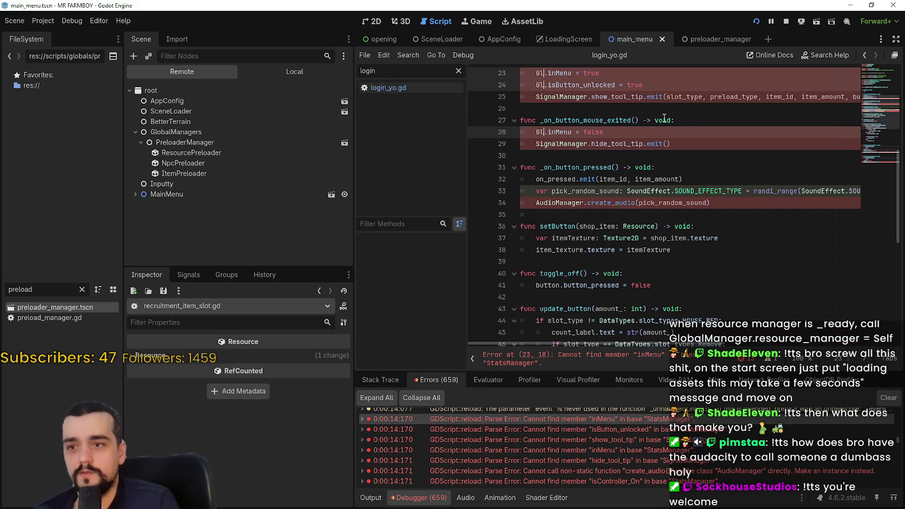
type("sa")
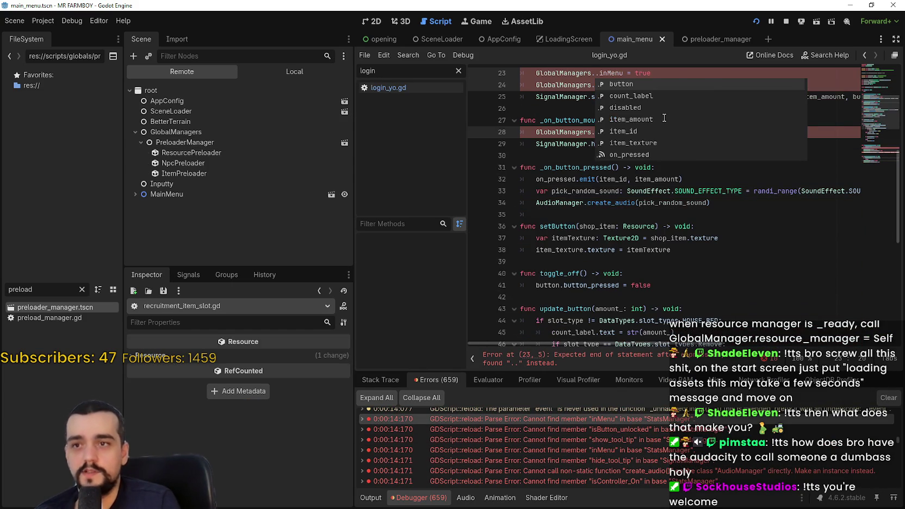
Complete the StatsManager references to GlobalManagers.stats_manager at every caret
key("BackSpace")
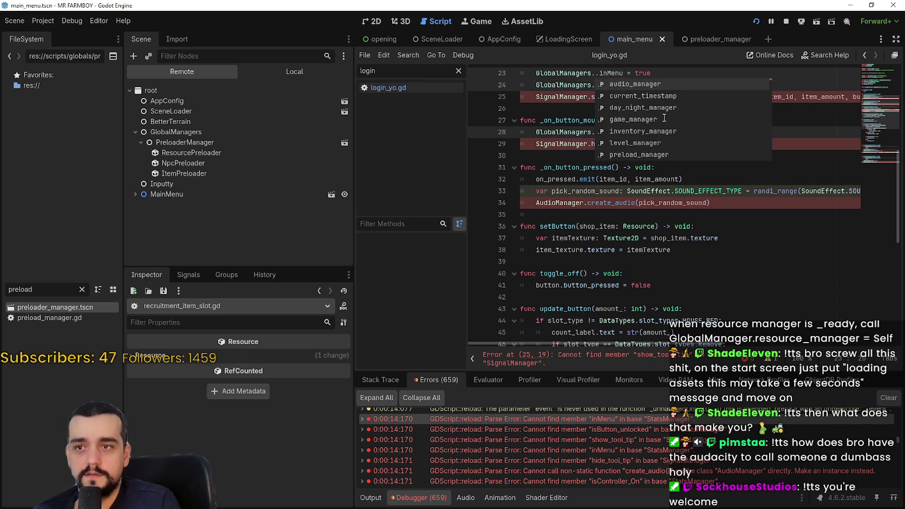
type("stats")
key("Return")
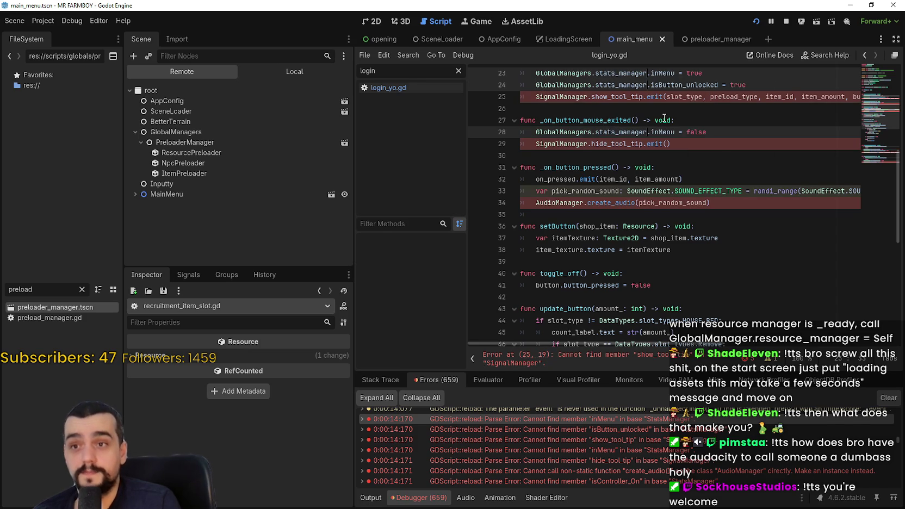
Replace the SignalManager references with GlobalManagers.signal_manager
scroll(594, 119, "up", 1)
double_click(574, 133)
key("ctrl+d")
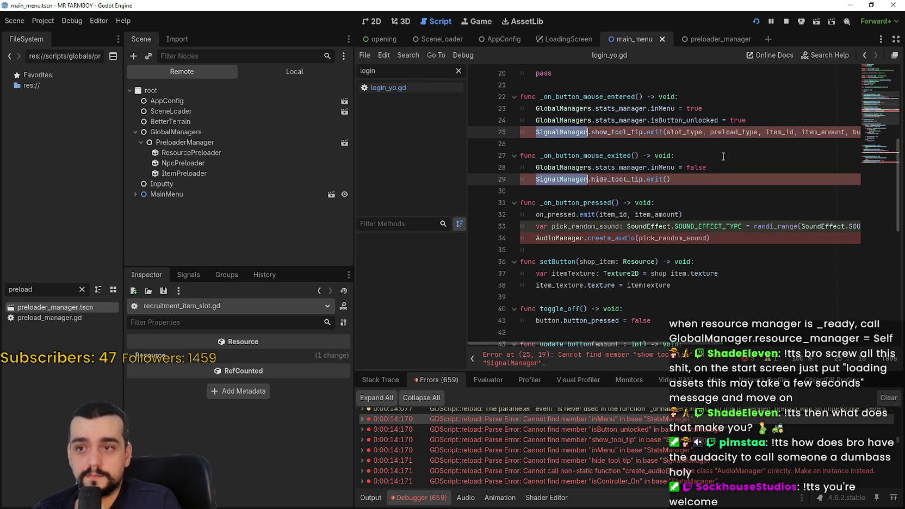
key("ctrl+d")
key("ctrl+d")
type("Glob")
key("Return")
type(".signal")
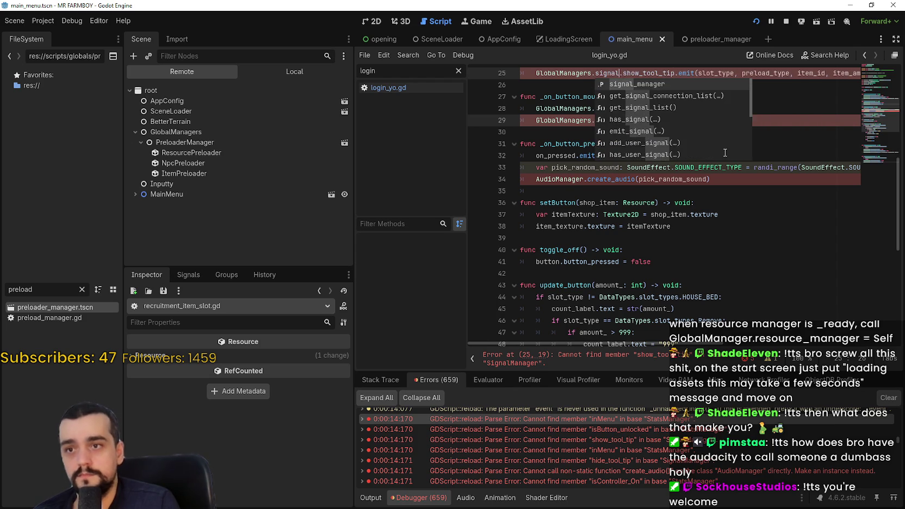
key("Return")
Replace AudioManager on line 34 with GlobalManagers.audio_manager and save the script
double_click(574, 179)
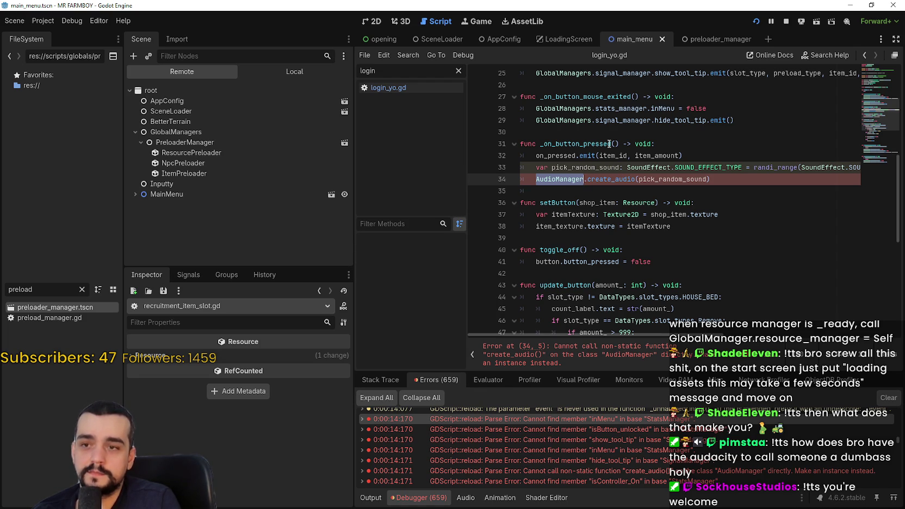
type("Globa")
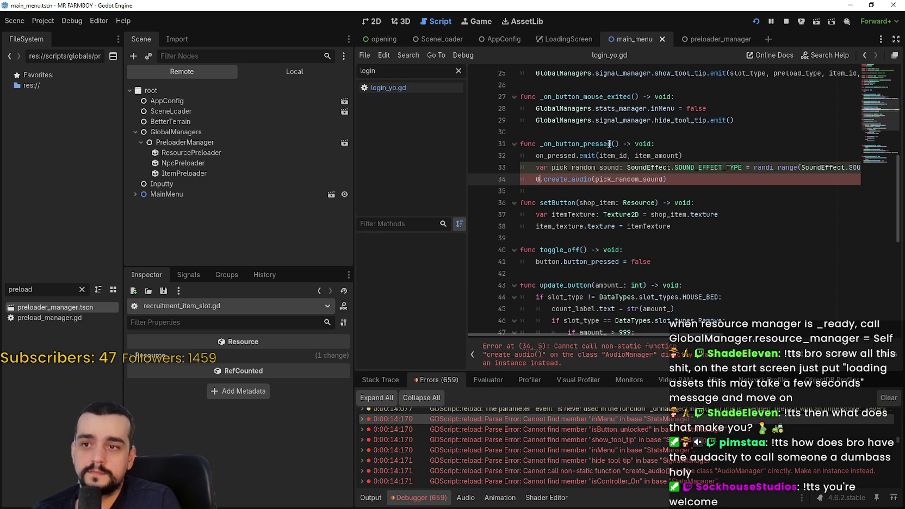
key("Return")
type(".audio")
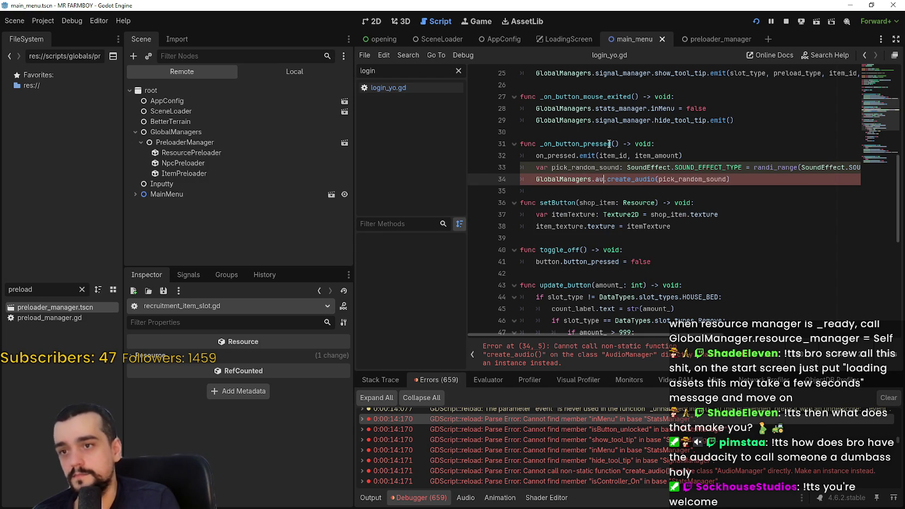
key("Return")
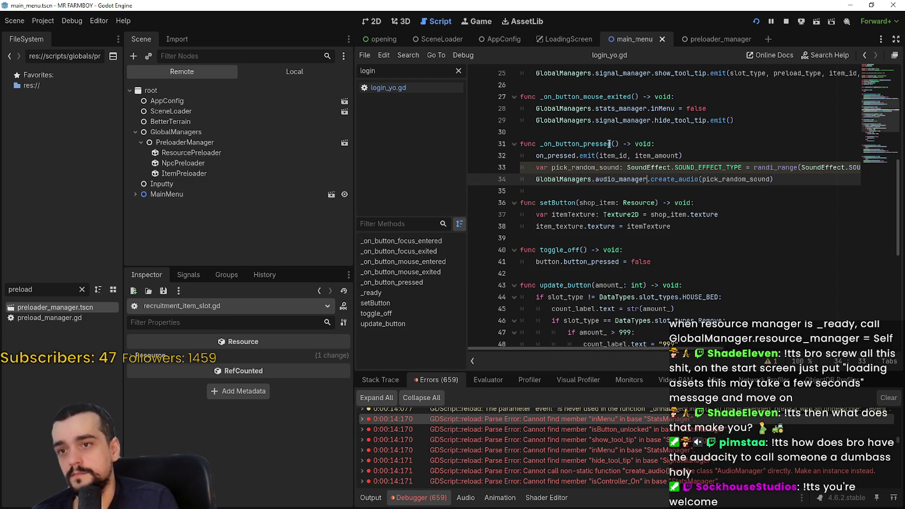
key("ctrl+s")
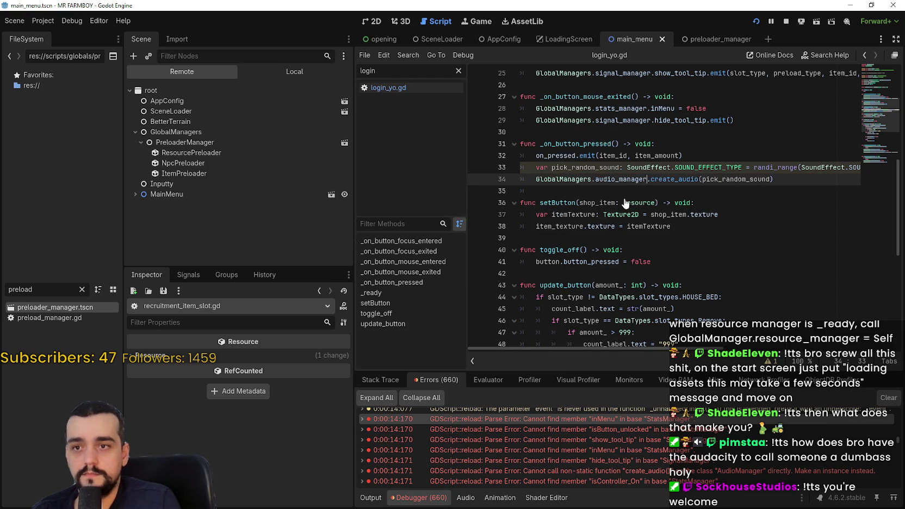
Review the edited lines, then jump to the next reported parse error
left_click(624, 192)
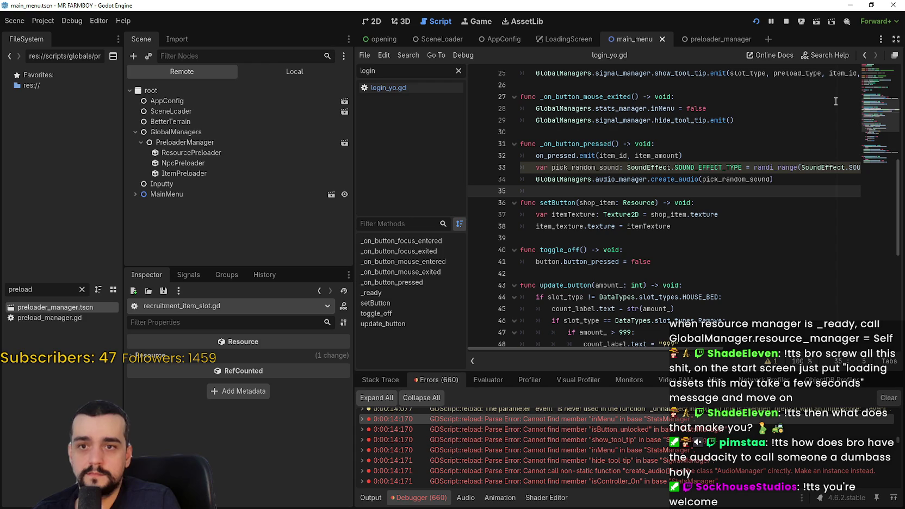
left_click(771, 108)
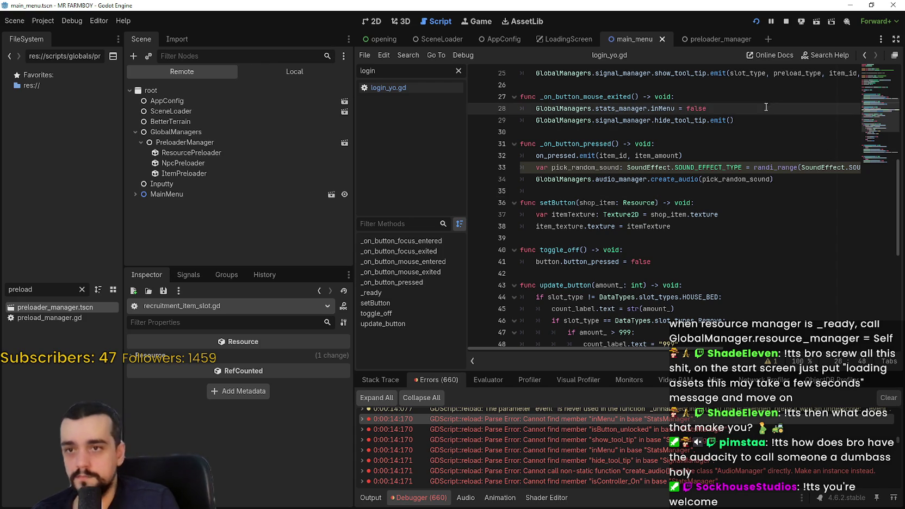
left_click(691, 190)
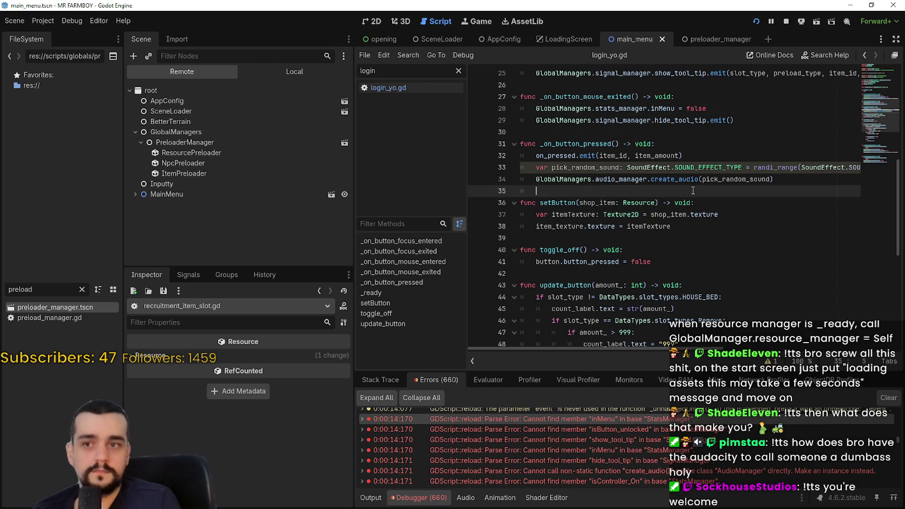
left_click(625, 132)
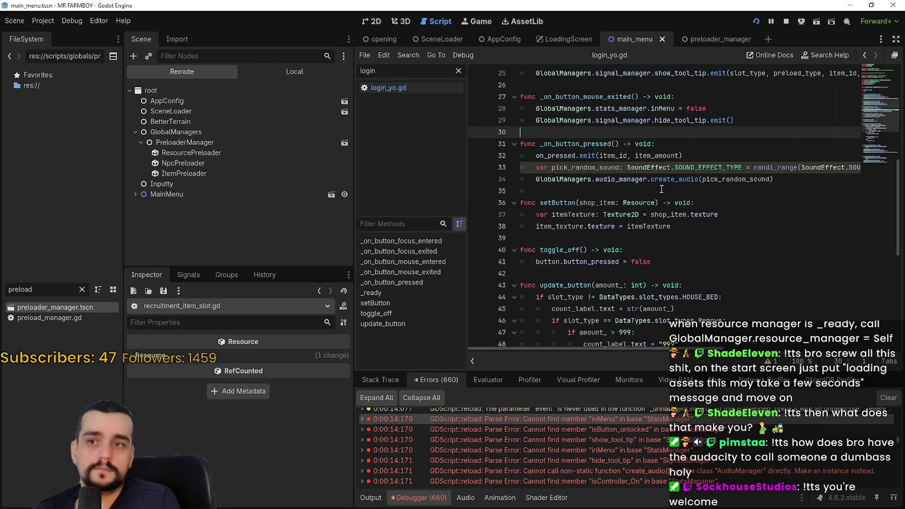
scroll(647, 193, "down", 8)
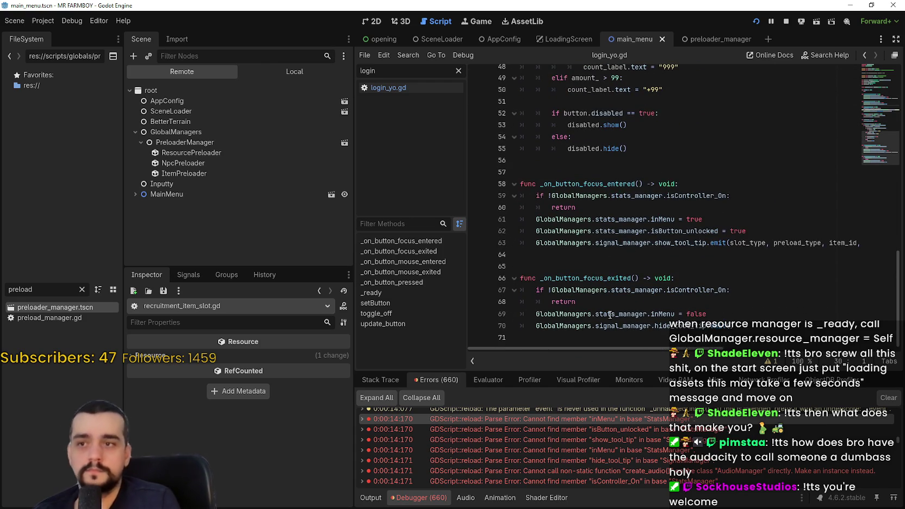
left_click(599, 443)
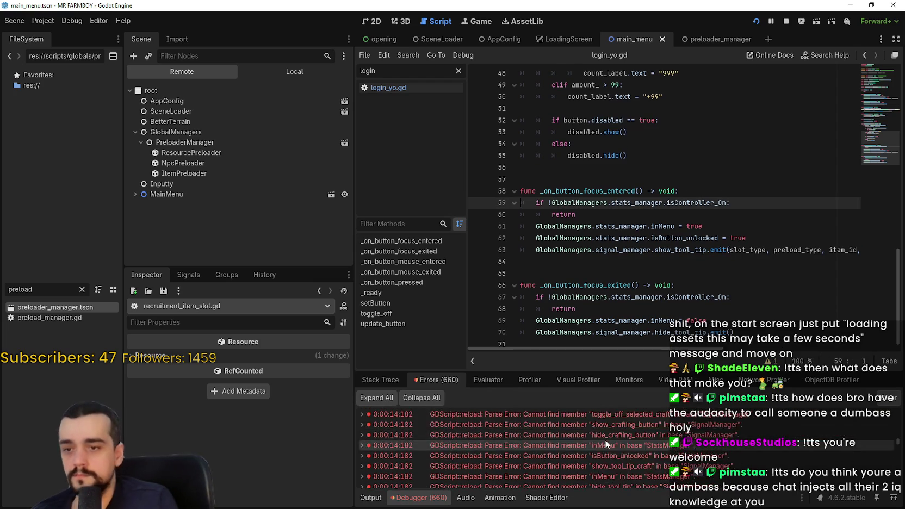
In shop_item_new.gd, replace InventoryManager on line 93 with GlobalManagers.inventory_manager and save
left_click(608, 436)
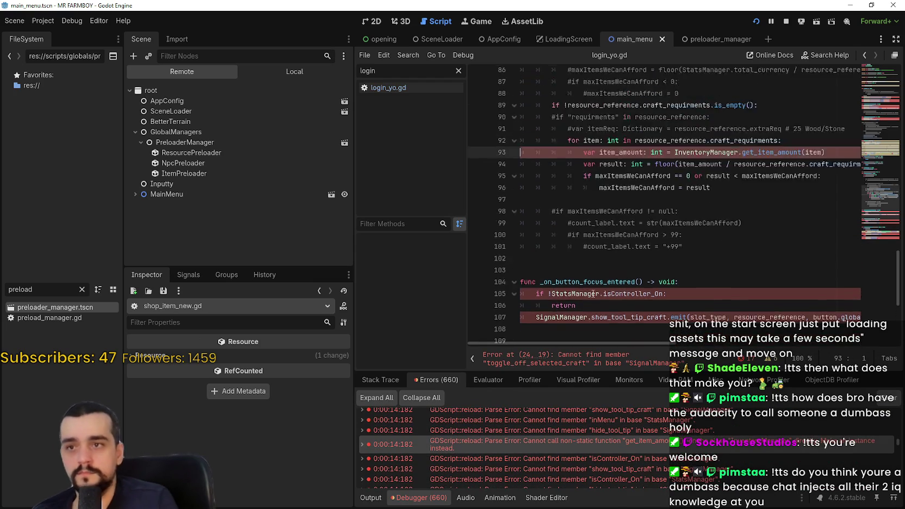
scroll(591, 295, "up", 5)
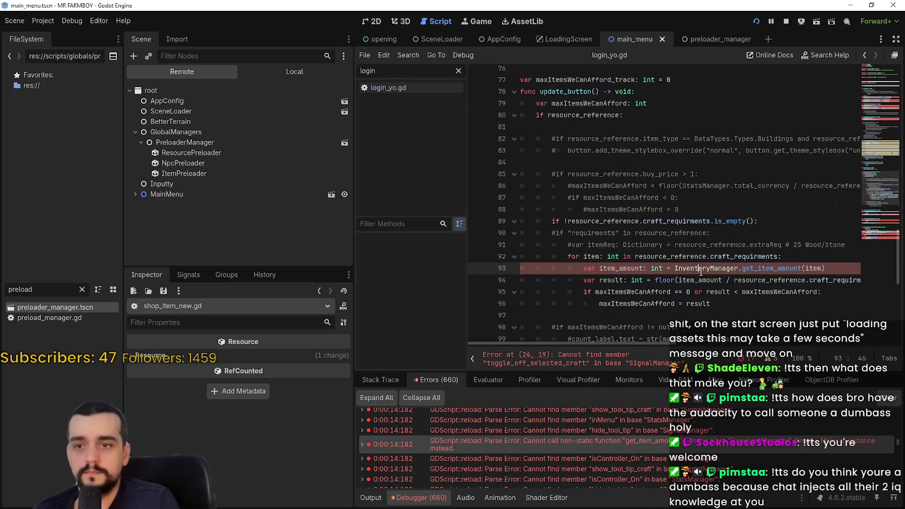
double_click(699, 269)
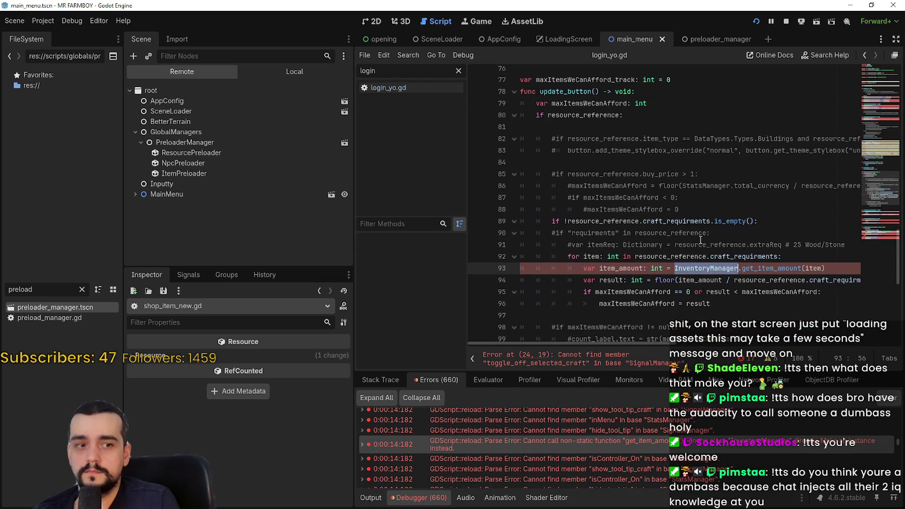
mouse_move(700, 269)
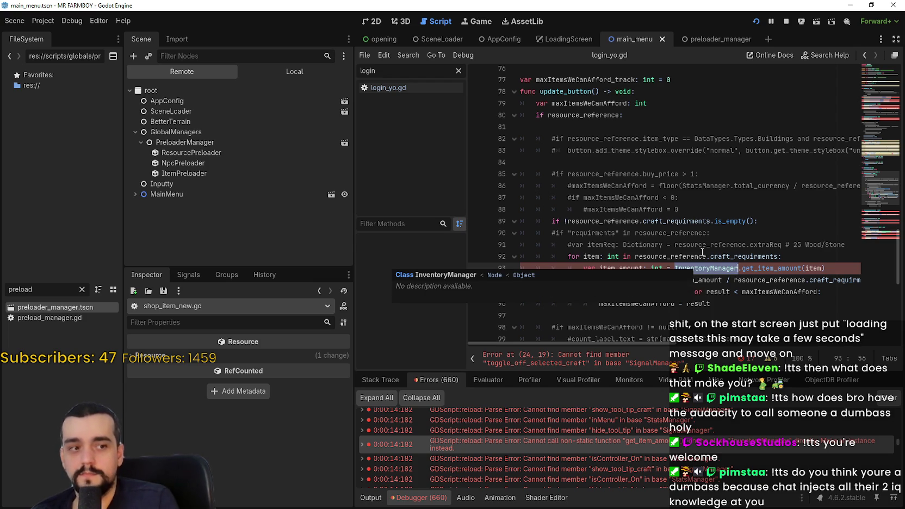
type("Global")
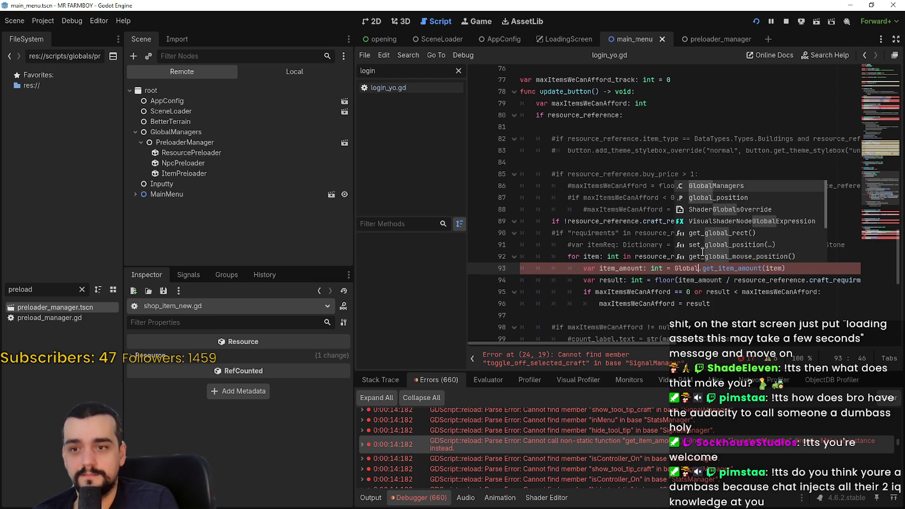
key("Return")
type(".inventory")
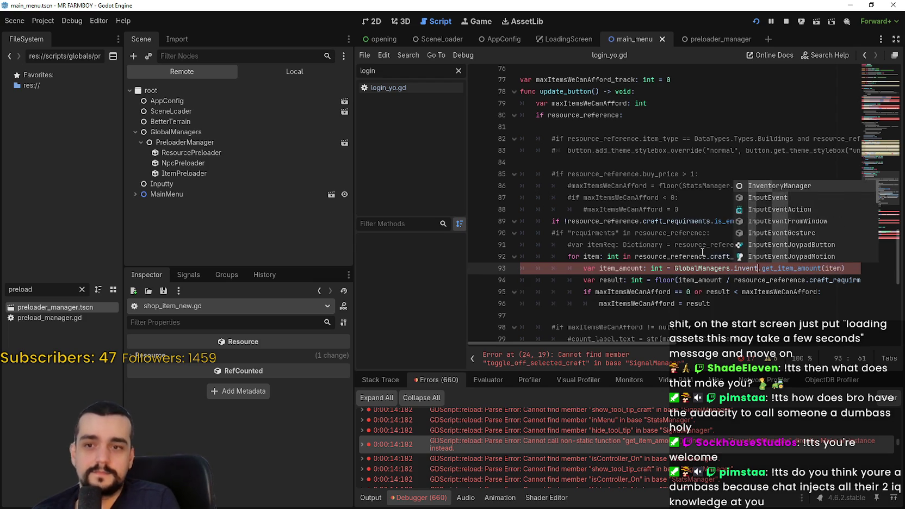
key("Return")
key("ctrl+s")
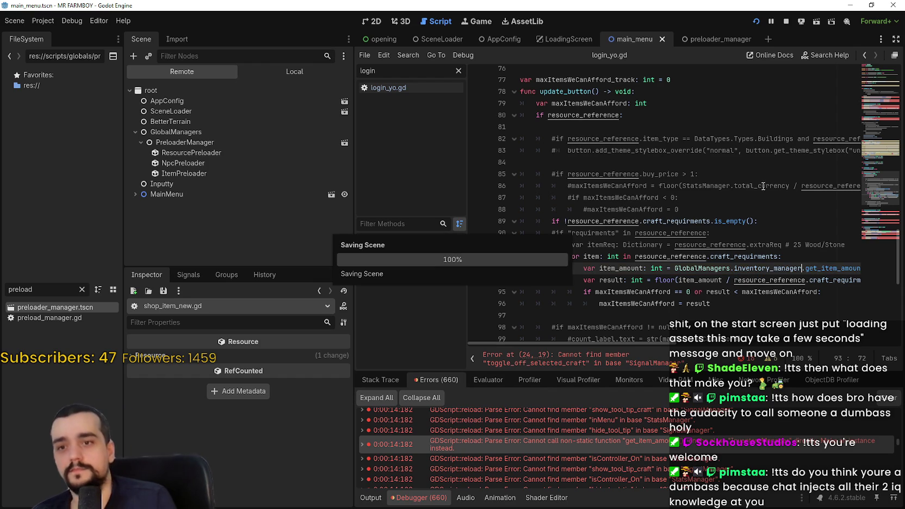
Replace the SignalManager references in _ready with GlobalManagers.signal_manager and save
left_click(881, 100)
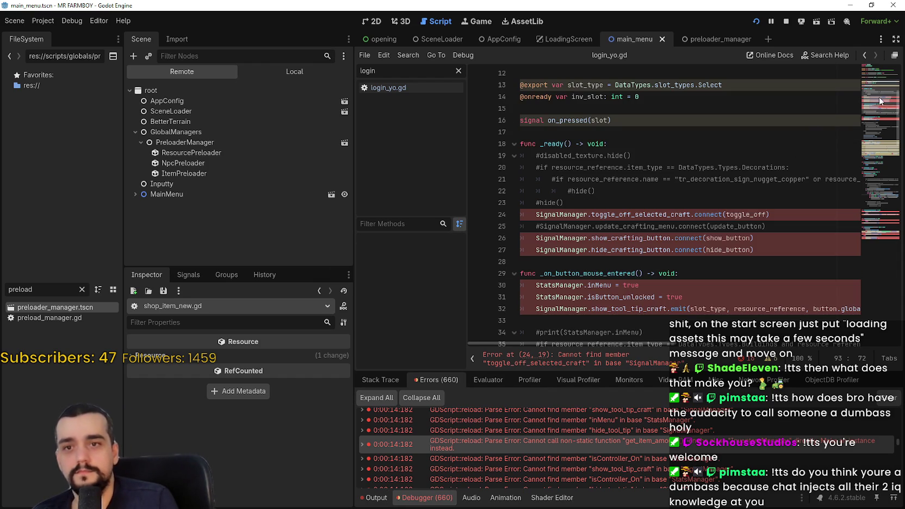
double_click(561, 214)
scroll(664, 158, "down", 20)
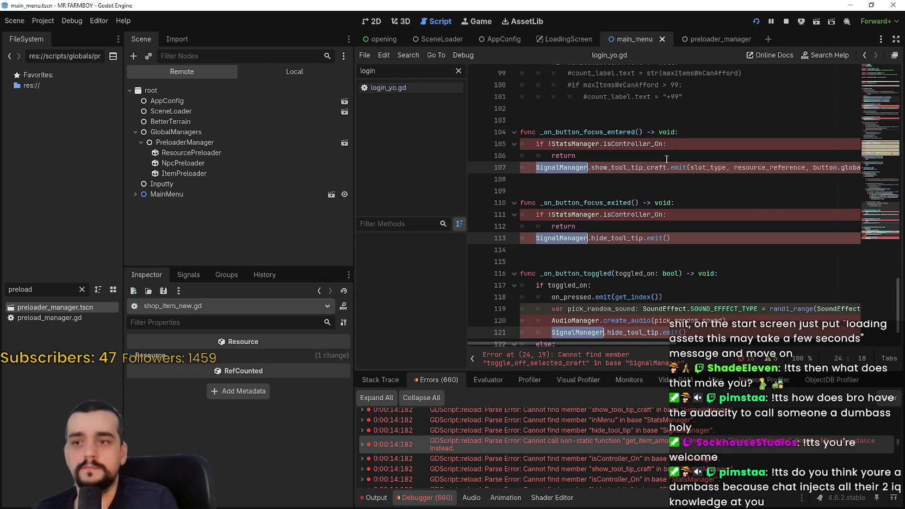
type("Global")
key("Return")
type(".signal.toggle_off_selected_craft.connect(toggle_off")
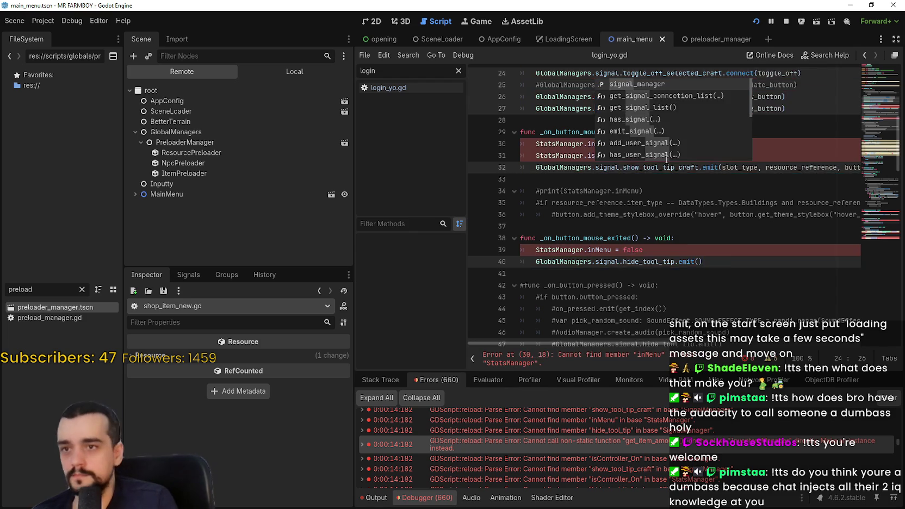
key("Return")
key("ctrl+s")
Replace every StatsManager occurrence with GlobalManagers.stats_manager and save
double_click(567, 144)
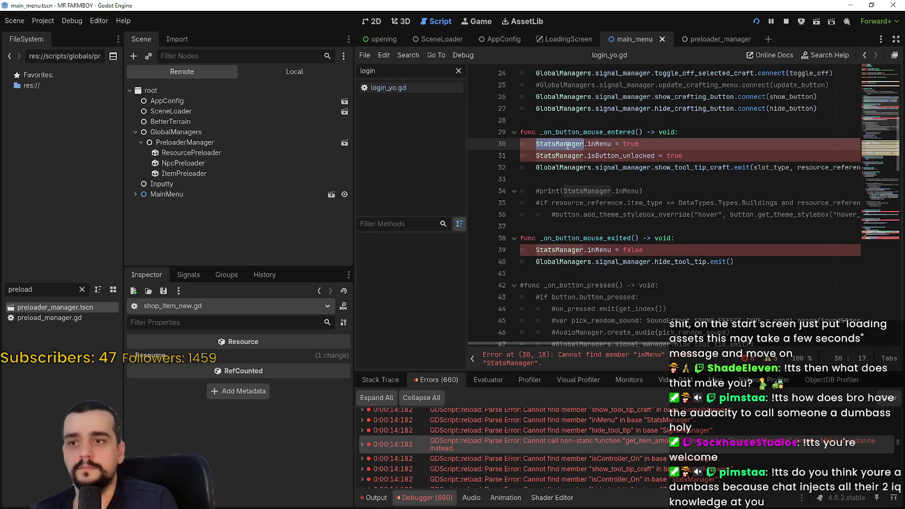
key("ctrl+d")
key("ctrl+d")
key("ctrl+d")
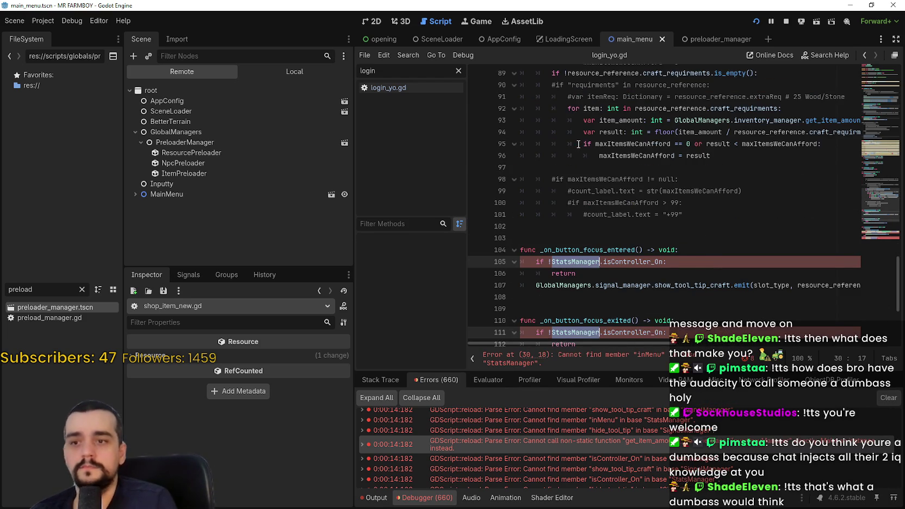
type("GlobalManagers.inMenu = true")
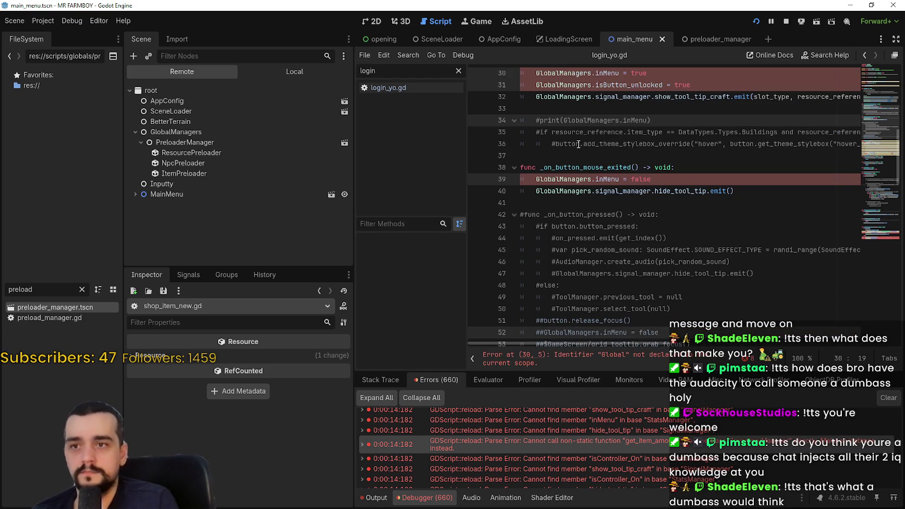
type(".stats_manager")
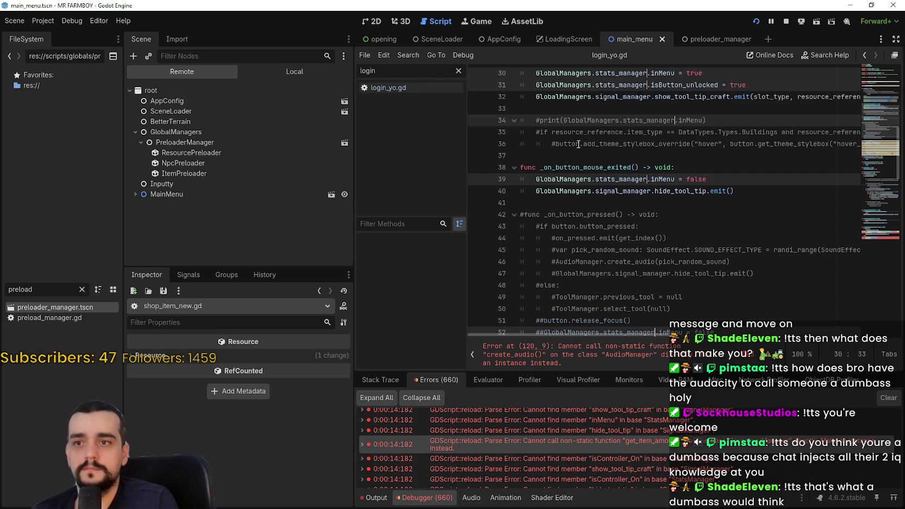
key("ctrl+s")
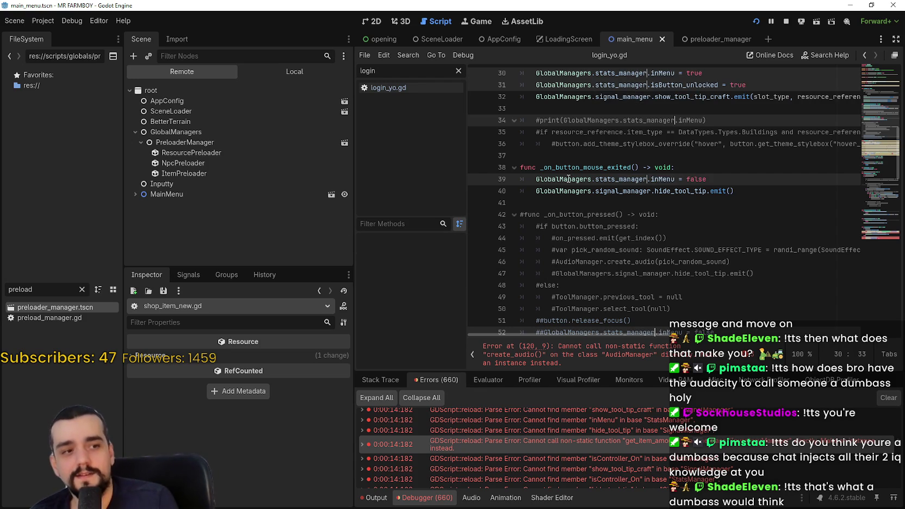
left_click(583, 167)
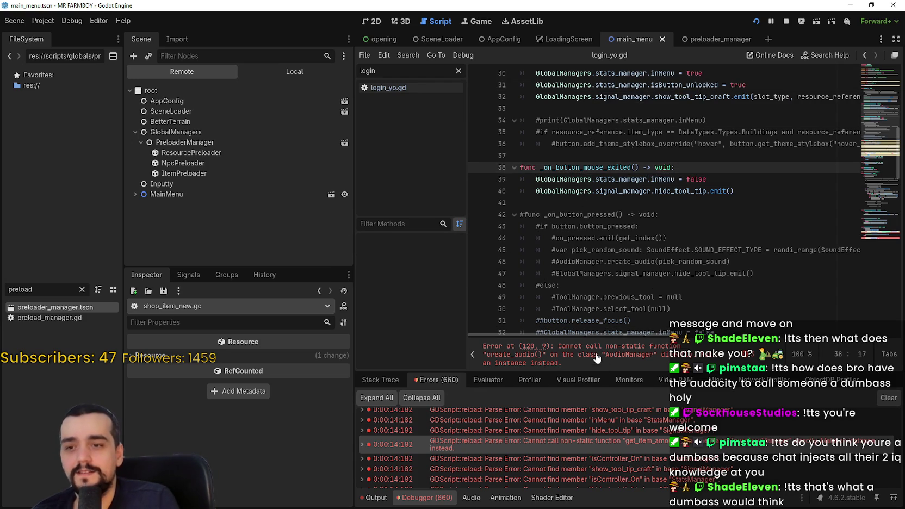
left_click(639, 249)
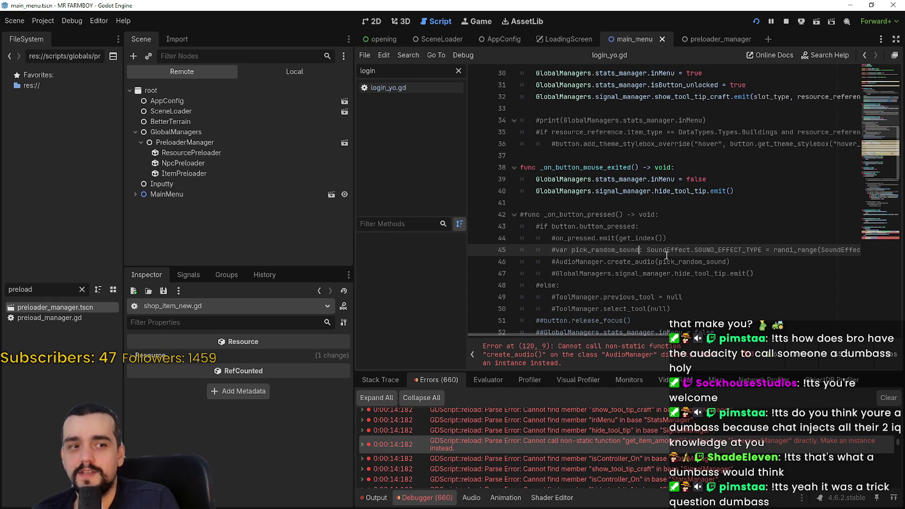
Change the two AudioManager references from line 120 to GlobalManagers.AudioManager and save
scroll(639, 256, "down", 20)
double_click(580, 269)
key("ctrl+d")
type("Global.create_audio(pick_random_sound")
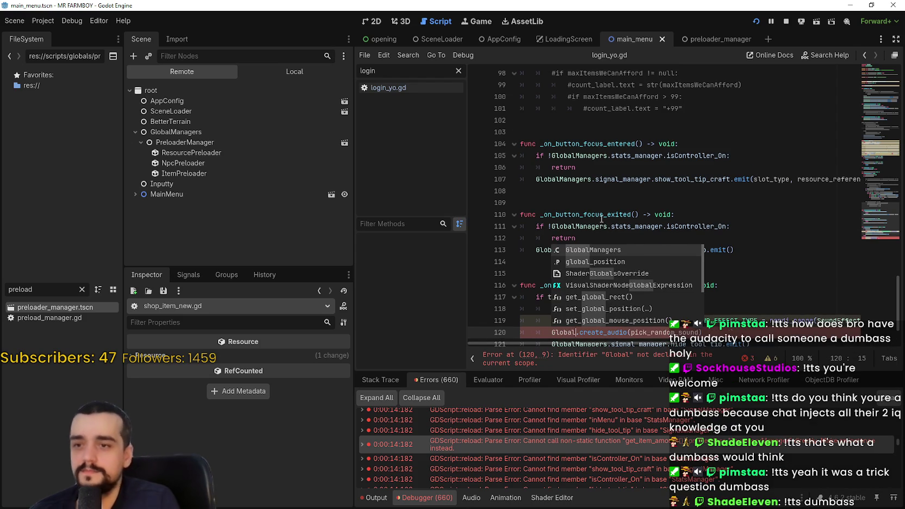
key("Return")
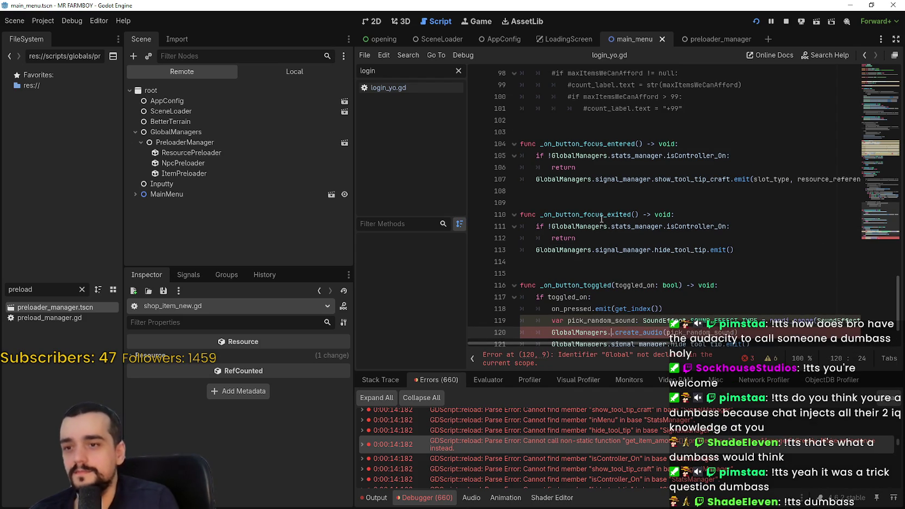
type(".AudioManager")
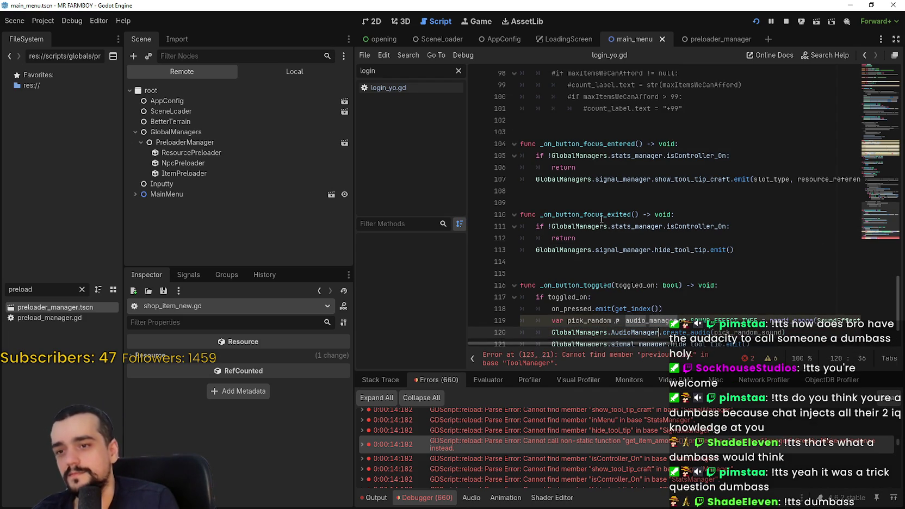
left_click(602, 219)
scroll(603, 219, "down", 2)
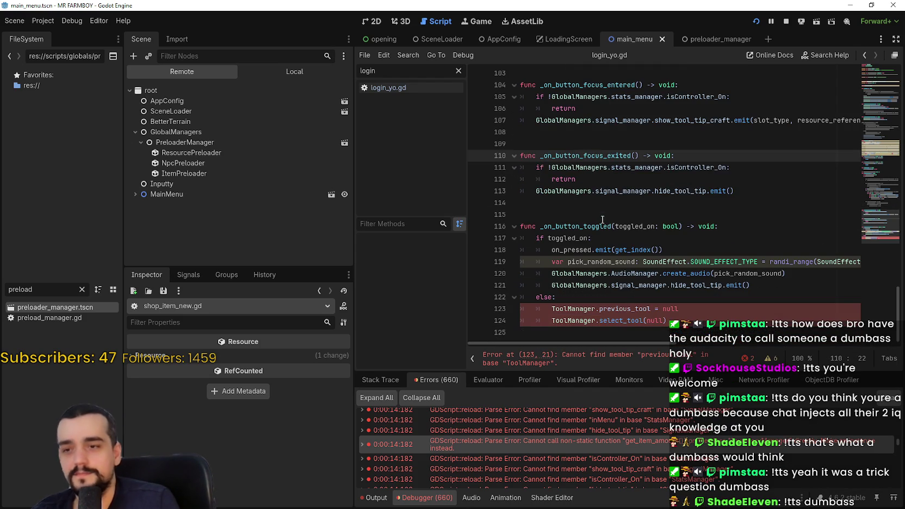
left_click(613, 280)
left_click(635, 308)
key("ctrl+s")
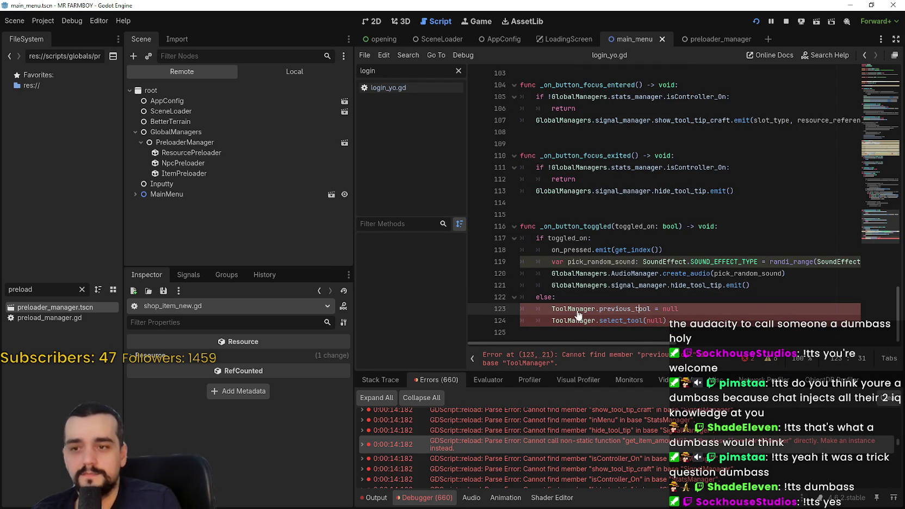
Replace ToolManager on line 123 with GlobalManagers.tool_manager and save
double_click(577, 309)
scroll(625, 179, "up", 15)
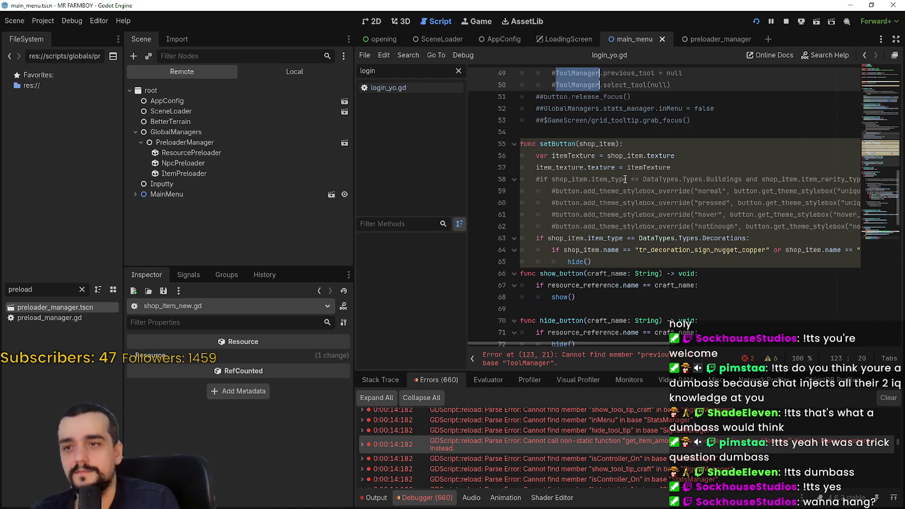
type("Global.previous_tool = null")
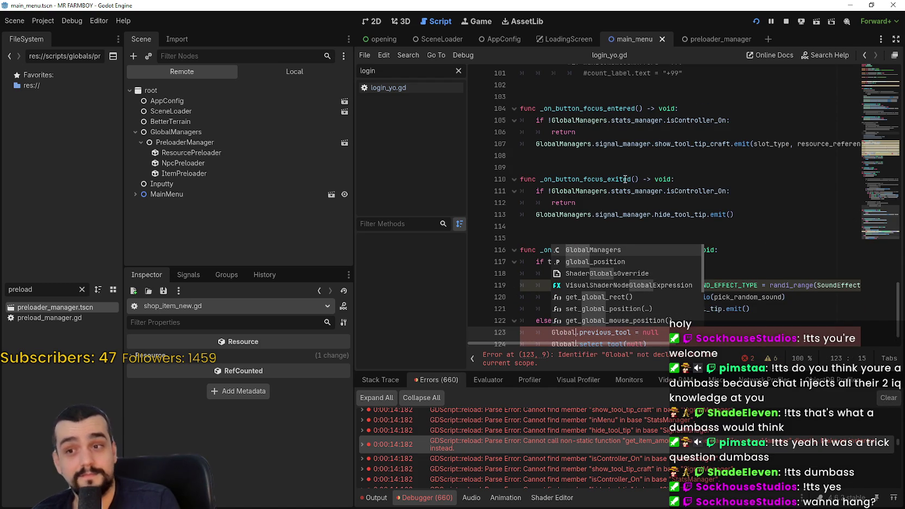
key("Return")
type(".a")
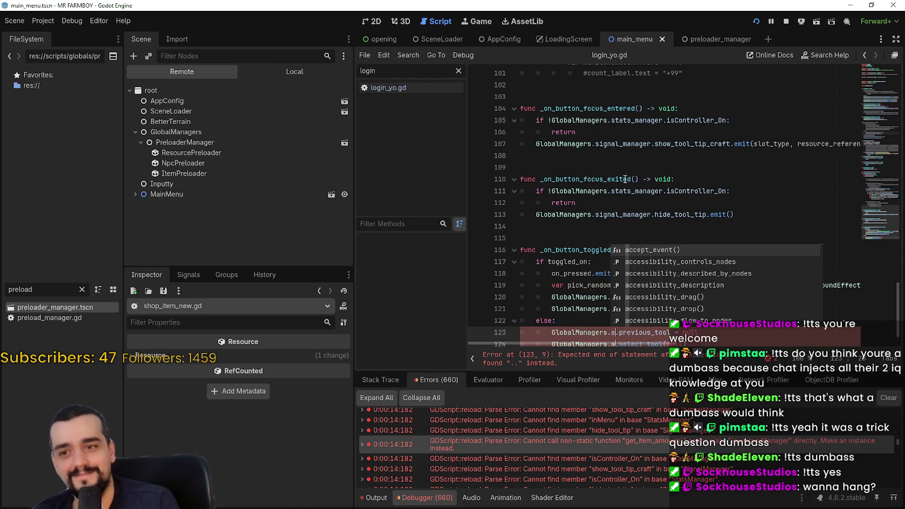
key("BackSpace")
type("tool")
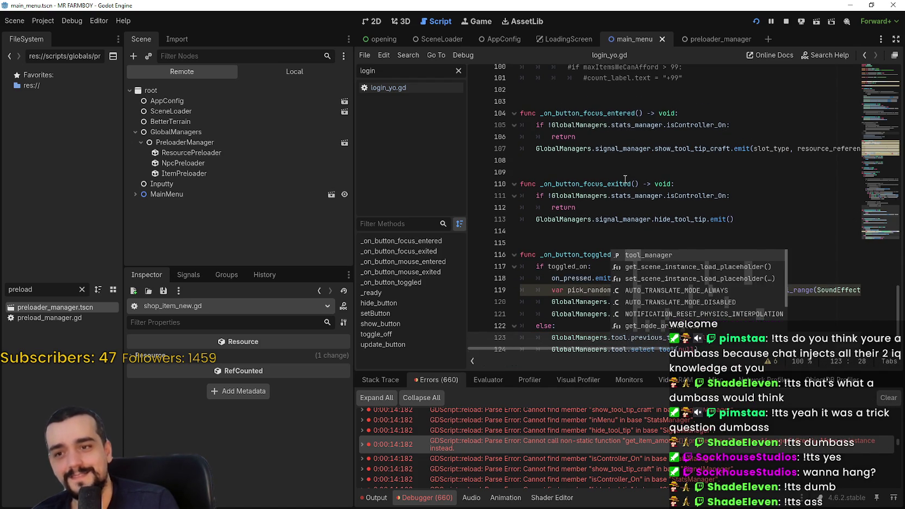
key("Return")
key("ctrl+s")
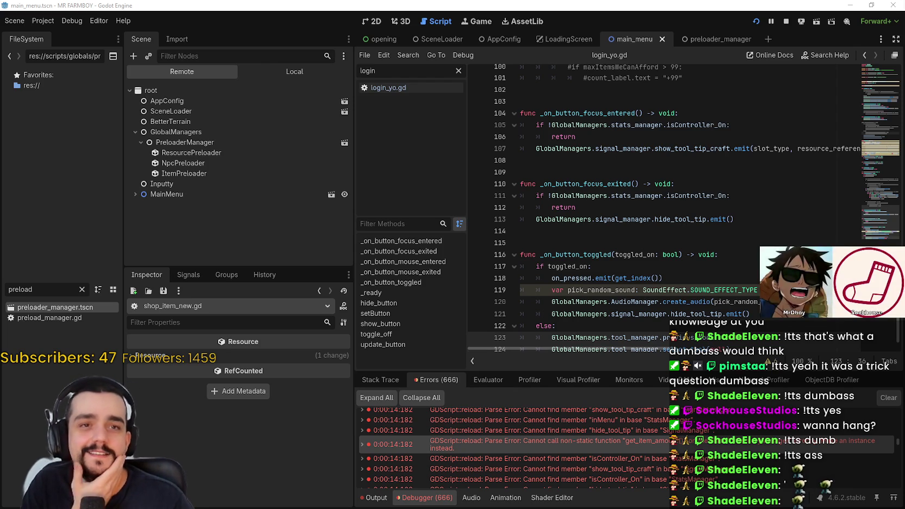
Dismiss the signal_manager documentation popup in the code editor
left_click(650, 238)
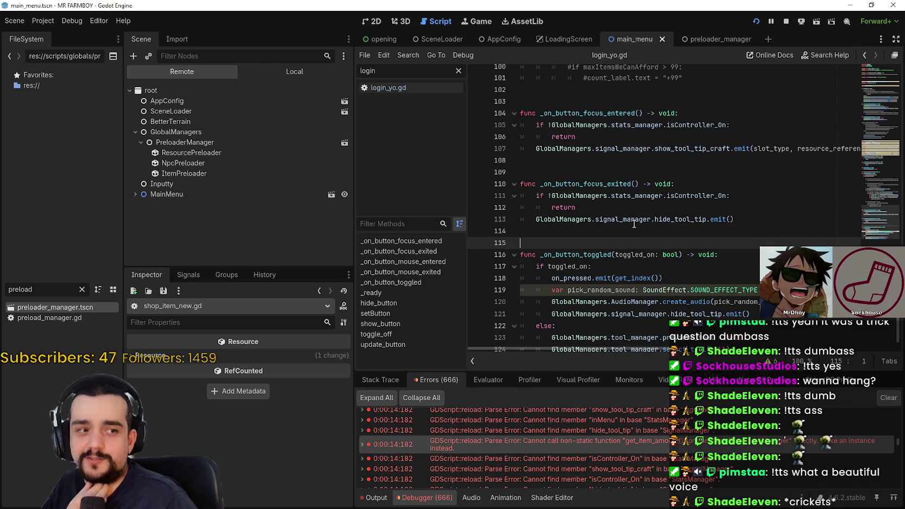
mouse_move(628, 217)
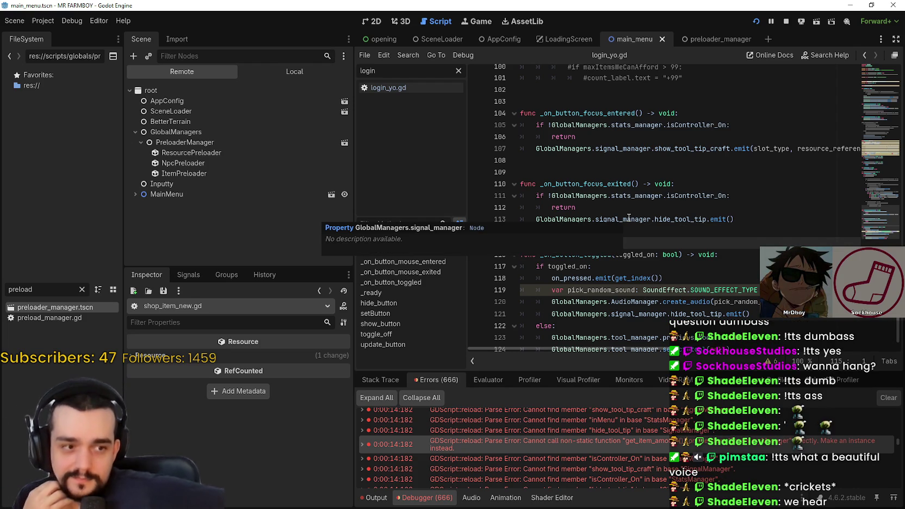
left_click(631, 229)
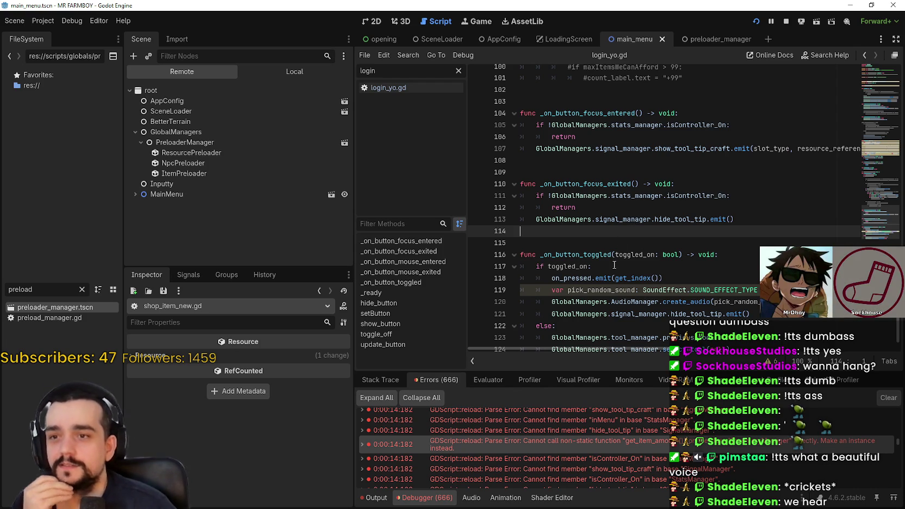
scroll(590, 299, "up", 4)
left_click(590, 300)
scroll(592, 265, "down", 2)
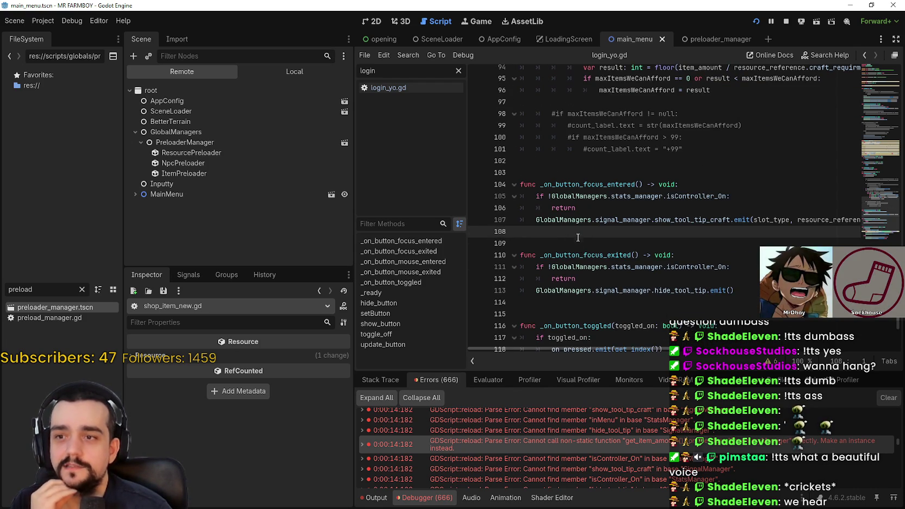
left_click(579, 243)
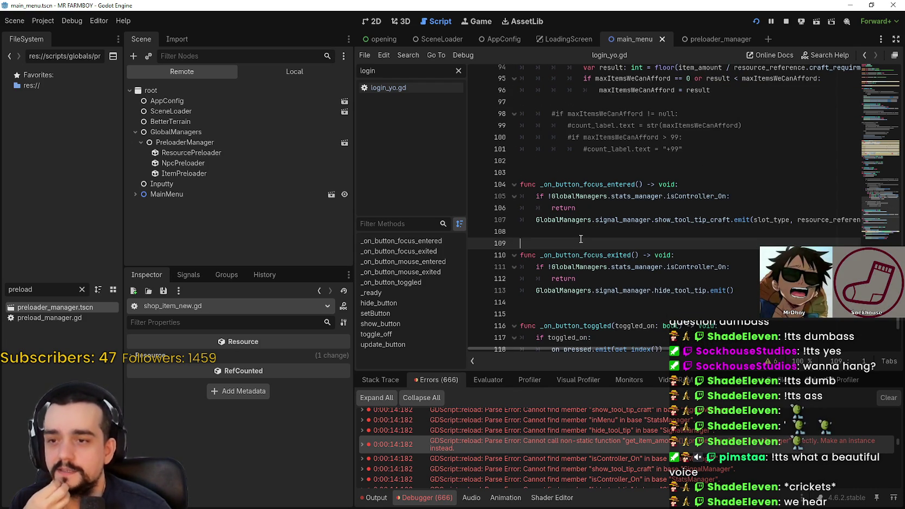
scroll(581, 239, "up", 5)
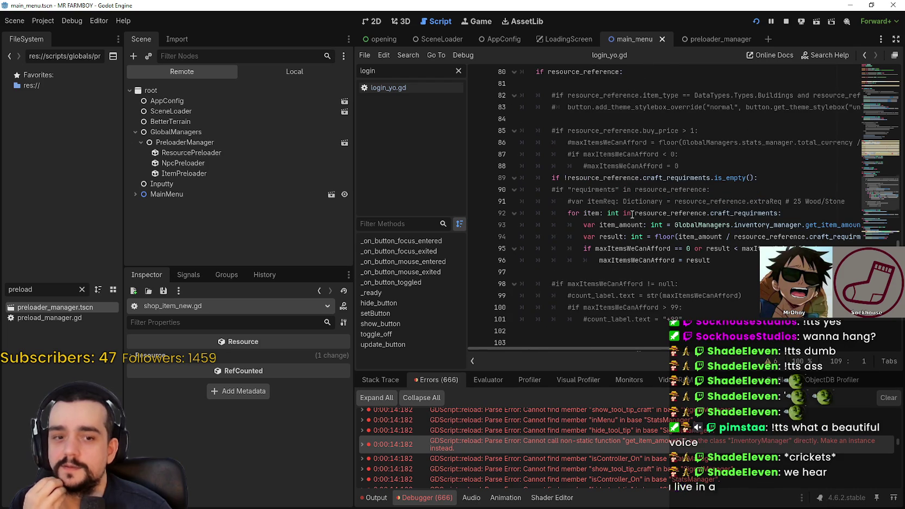
scroll(633, 194, "up", 5)
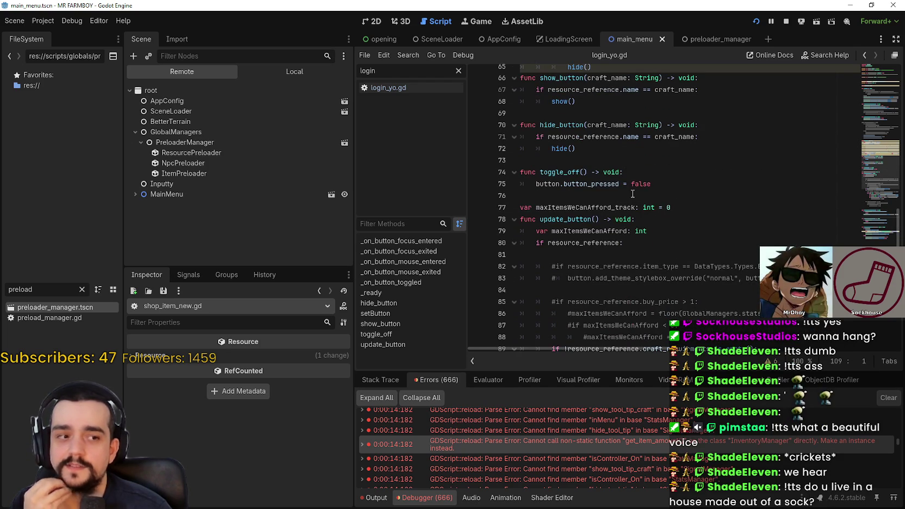
scroll(635, 195, "up", 7)
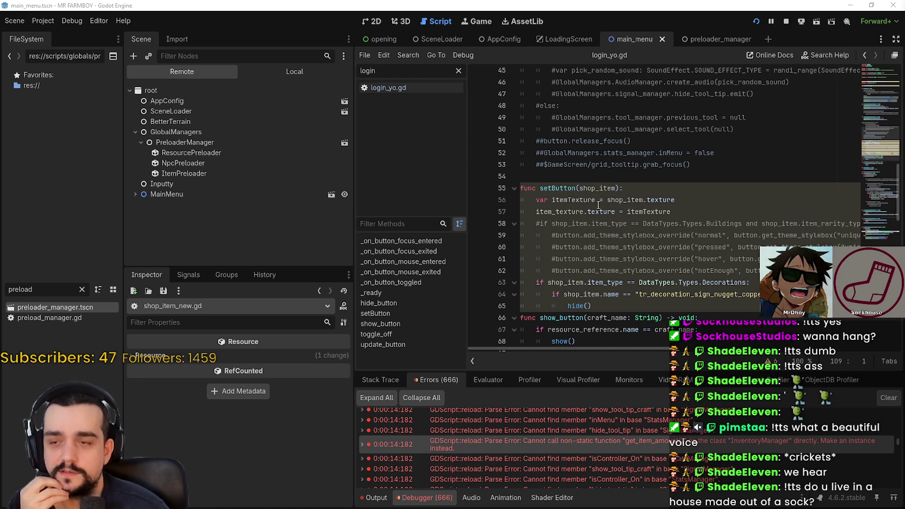
left_click(596, 176)
scroll(604, 224, "up", 2)
scroll(605, 224, "up", 1)
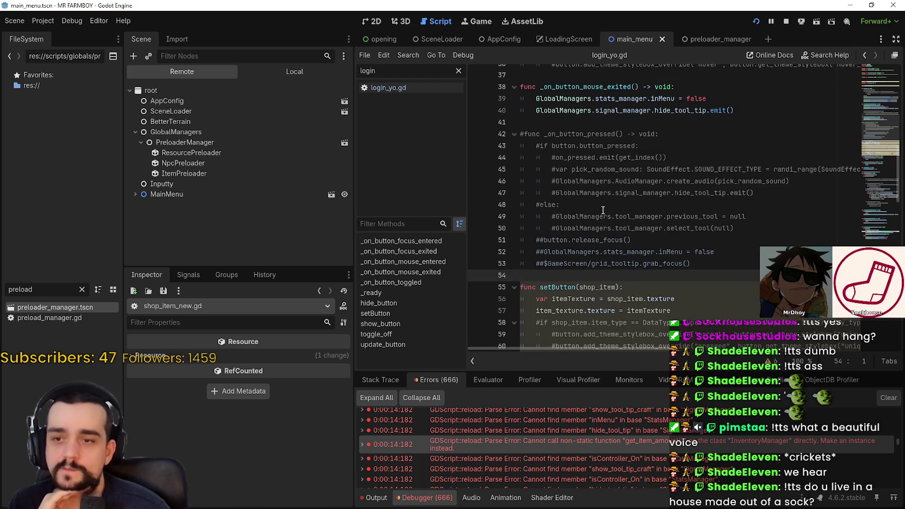
left_click(601, 212)
scroll(602, 214, "up", 2)
left_click(296, 73)
Filter the FileSystem for 'signal' and open signal_manager.gd
key("BackSpace")
key("BackSpace")
key("BackSpace")
type("signal")
double_click(63, 307)
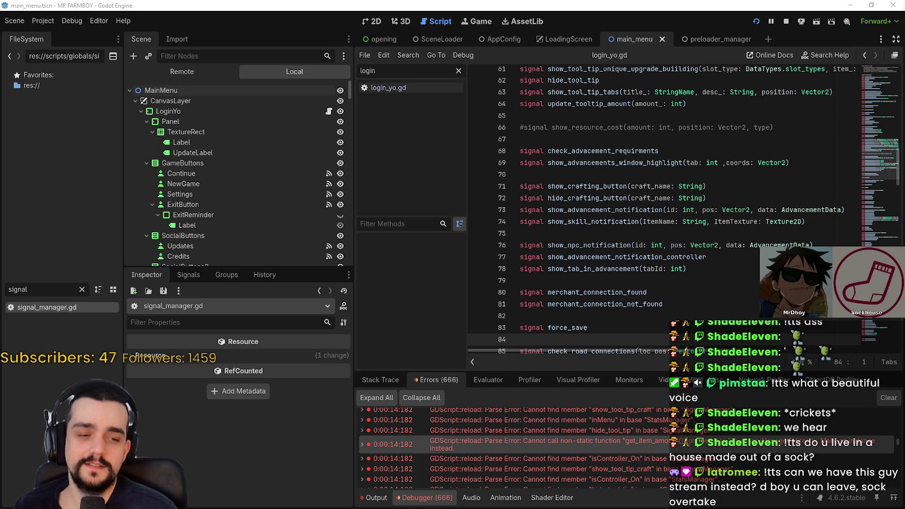
left_click(615, 221)
left_click(615, 233)
Check the SignalManager class_name at the top of the script, then clear the file search
scroll(612, 236, "up", 3)
scroll(610, 235, "up", 11)
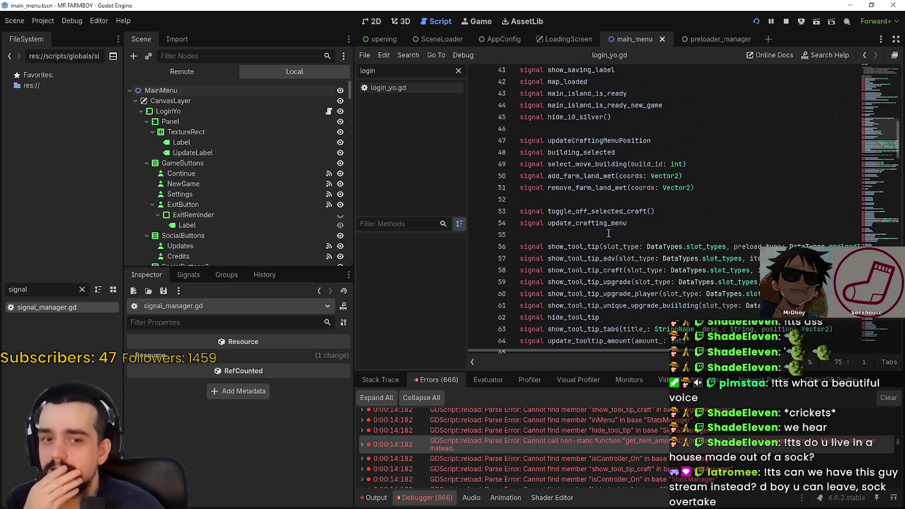
scroll(594, 75, "up", 6)
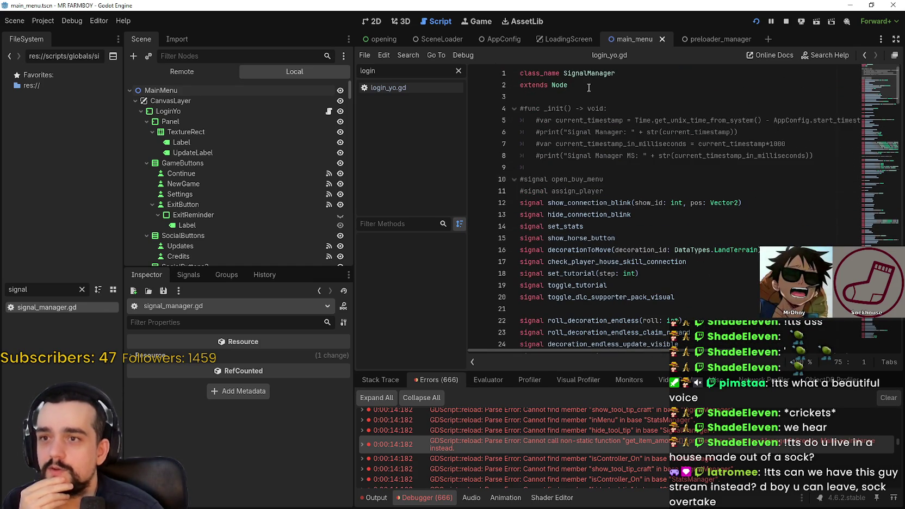
left_click_drag(585, 85, 521, 76)
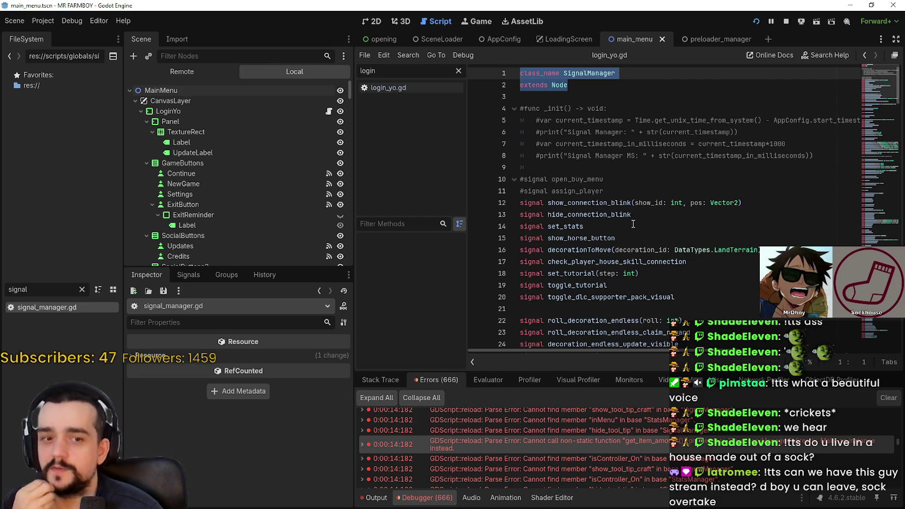
double_click(614, 73)
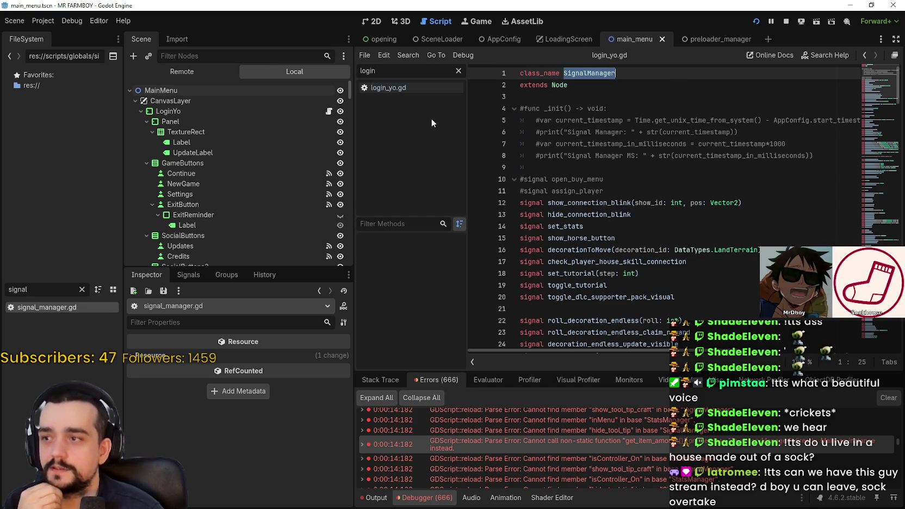
left_click_drag(28, 289, 2, 270)
key("BackSpace")
Open global_managers.gd from a 'global' file search and look over the manager Node types
type("global")
double_click(31, 307)
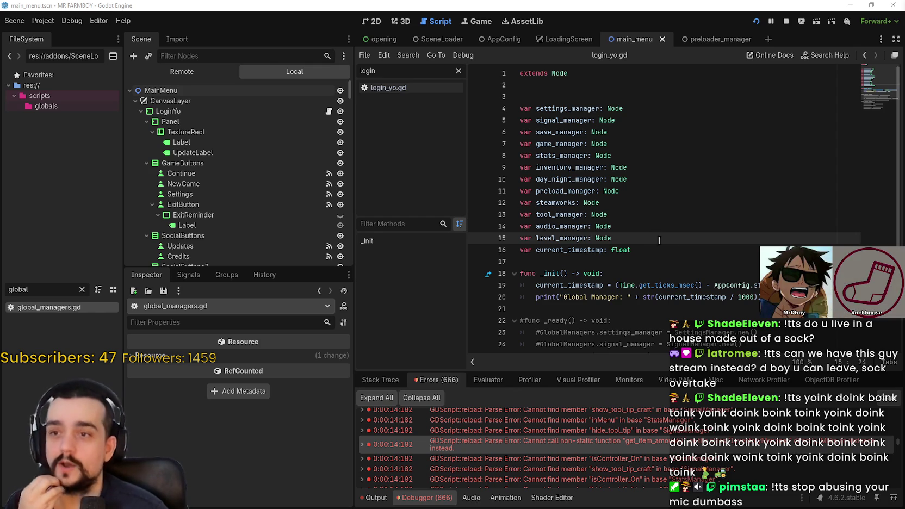
double_click(633, 155)
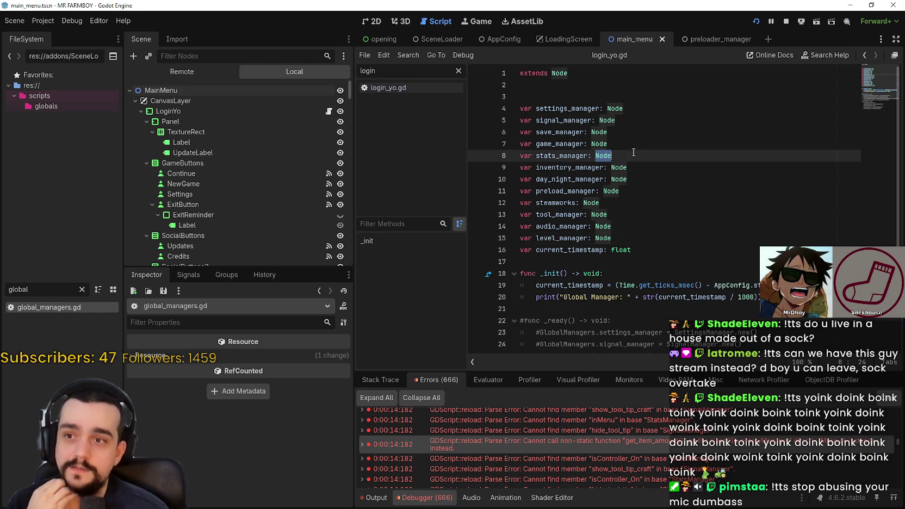
double_click(641, 189)
Try typing signal_manager as SignalManager, then undo it back to Node and save
double_click(628, 123)
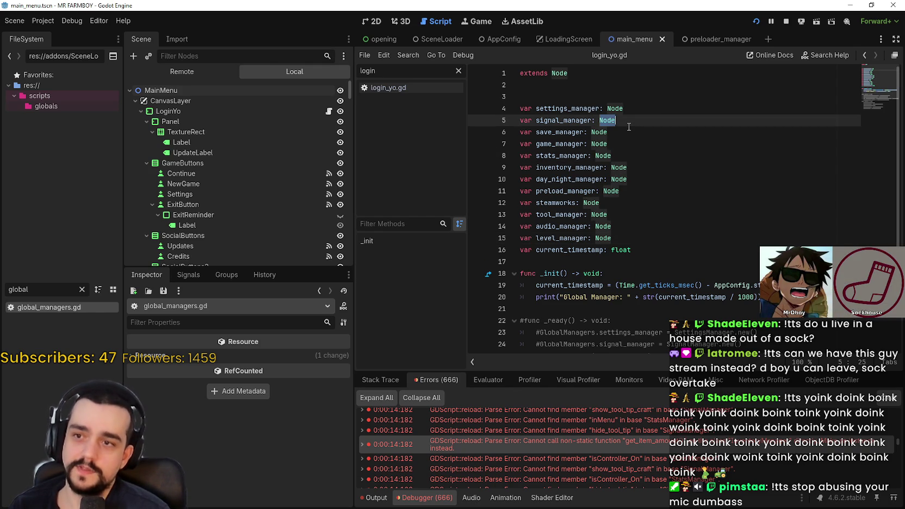
type("Signal")
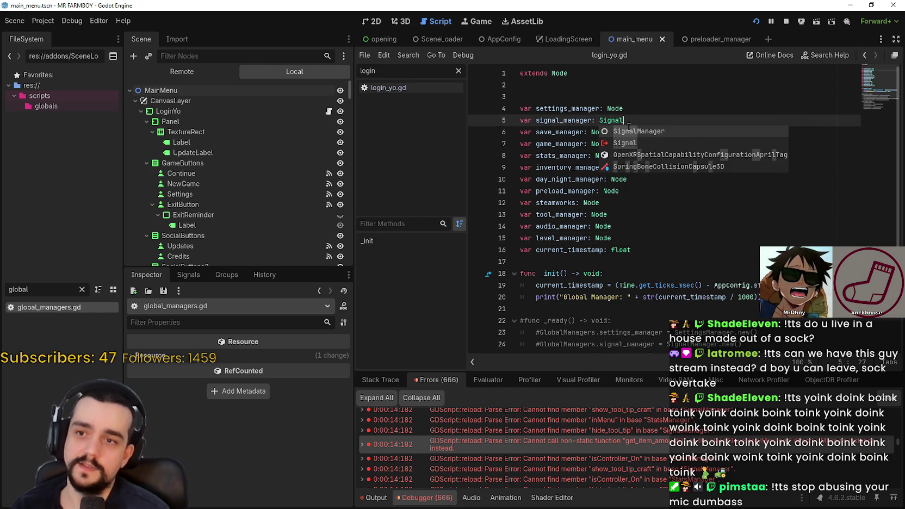
key("Return")
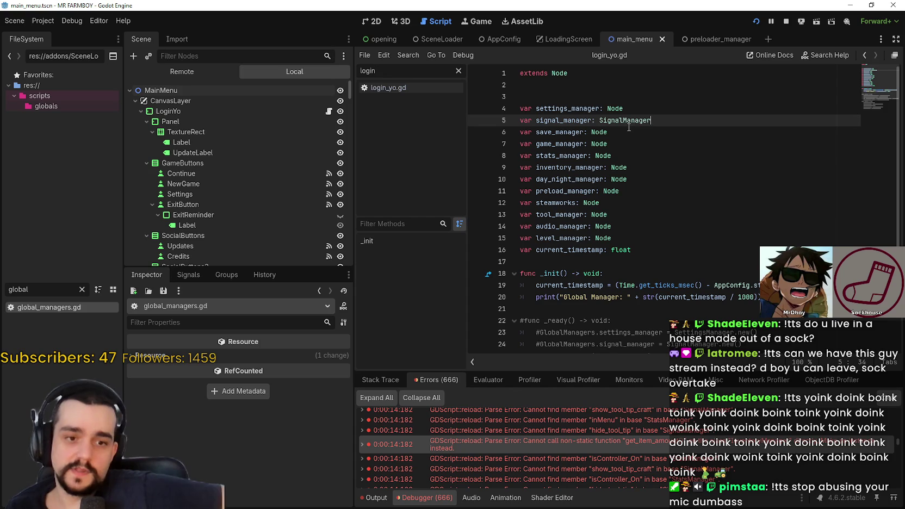
key("ctrl+z")
key("ctrl+s")
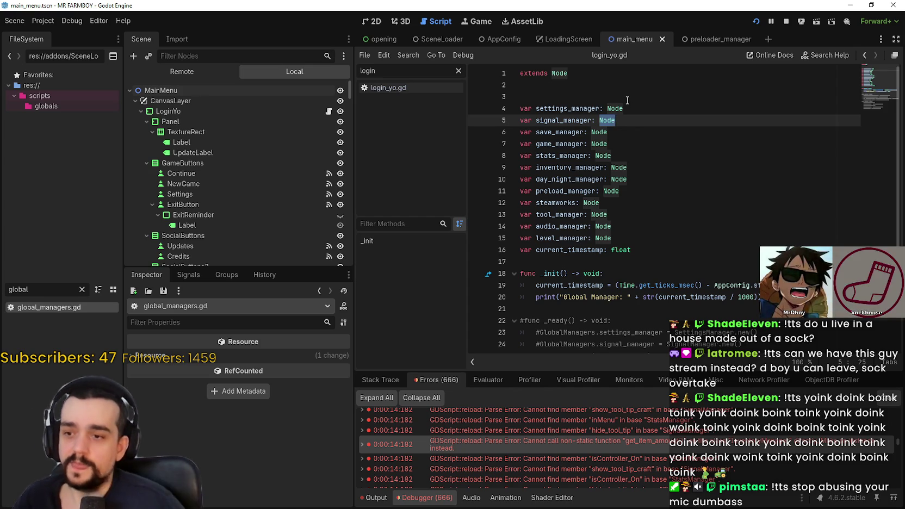
Show the output log listing parse errors from shop_item_new.gd
left_click(623, 140)
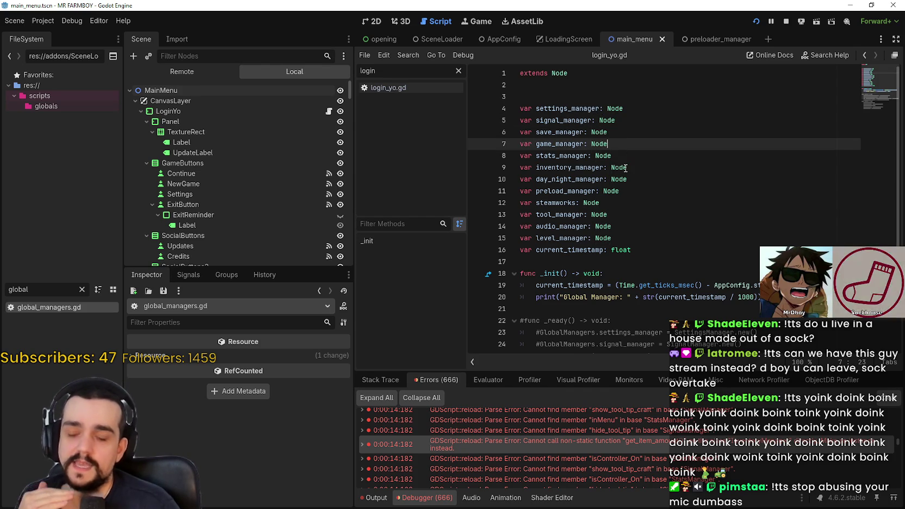
mouse_move(624, 160)
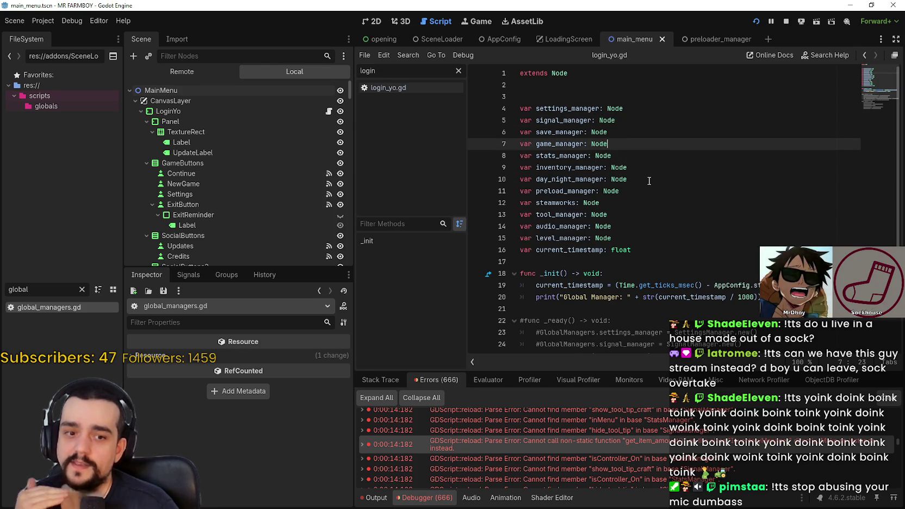
left_click(385, 497)
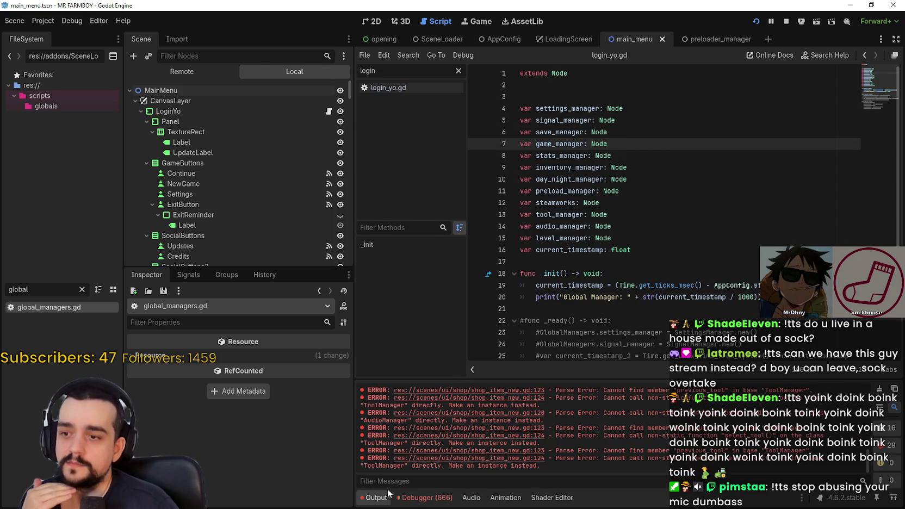
Stop the running game with F8 and review the debugger's errors and stack trace
left_click(418, 496)
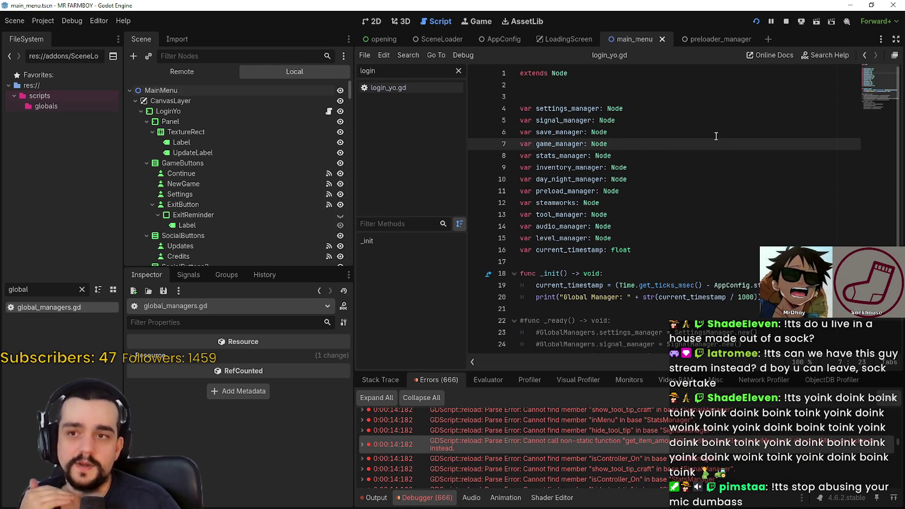
key("F8")
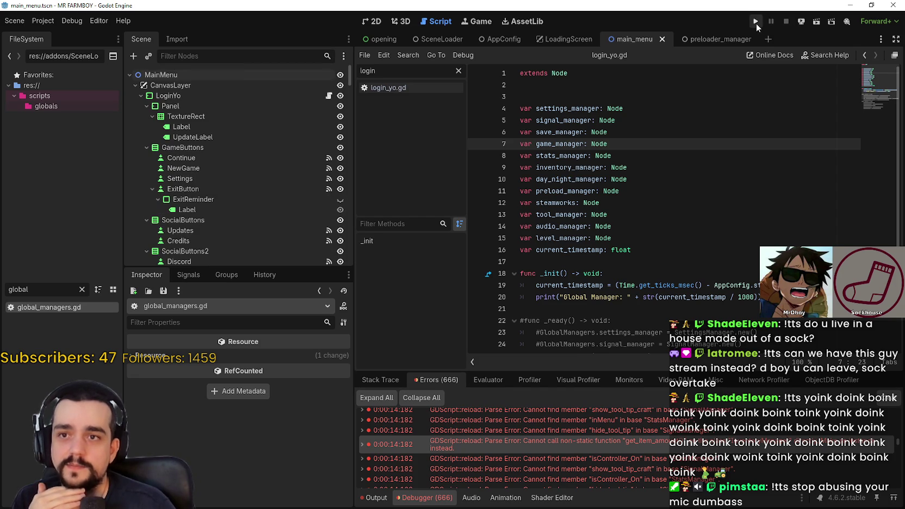
left_click(379, 378)
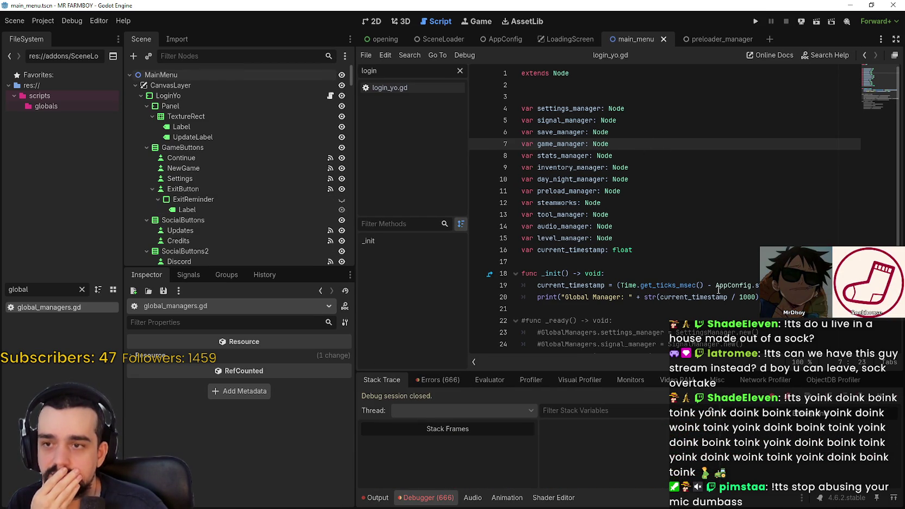
left_click(644, 125)
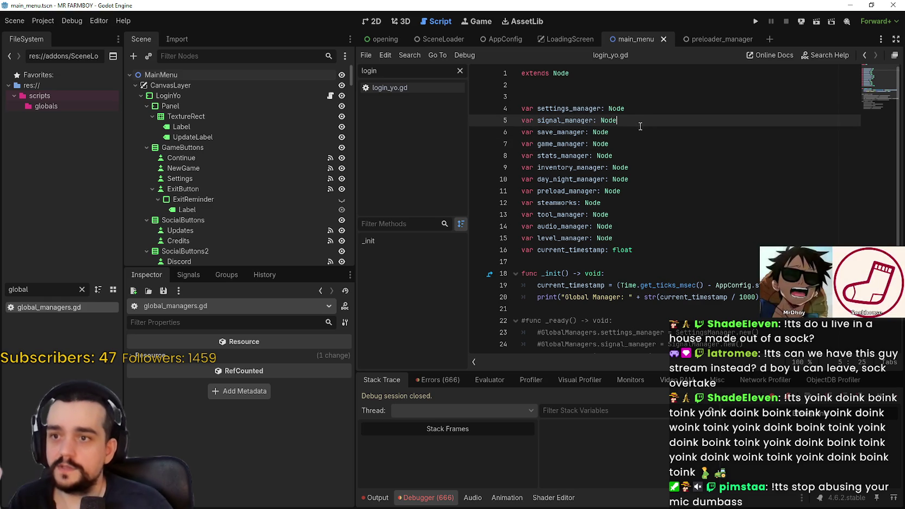
left_click_drag(30, 289, 1, 284)
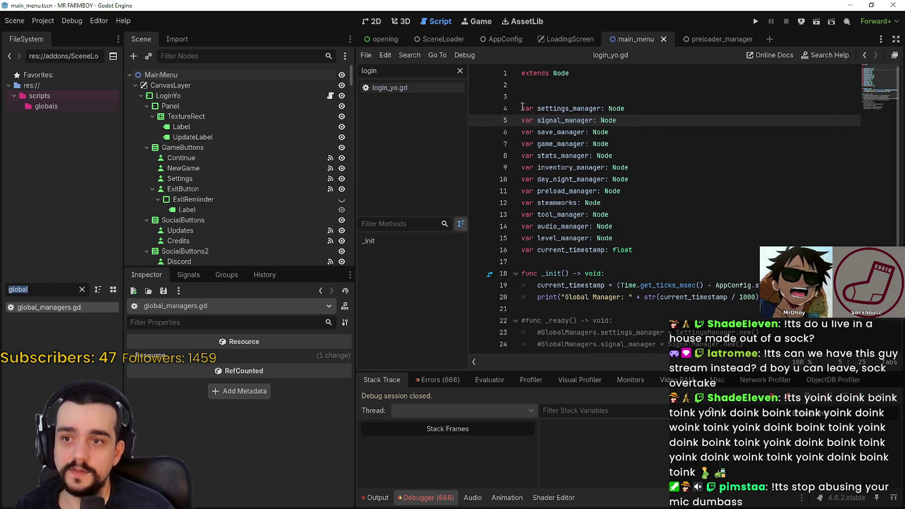
Bring up the output log and highlight the Main Menu: 19.259 timing line
key("F5")
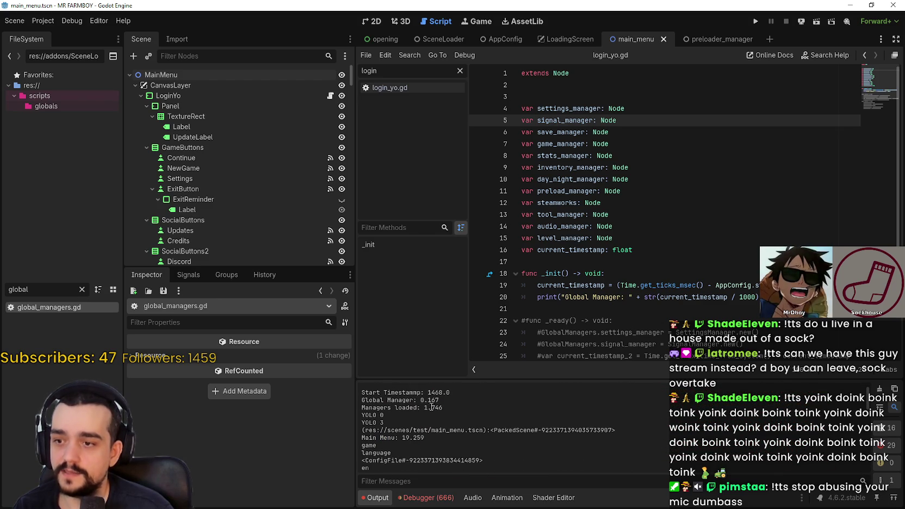
left_click_drag(450, 406, 357, 401)
left_click_drag(431, 437, 357, 438)
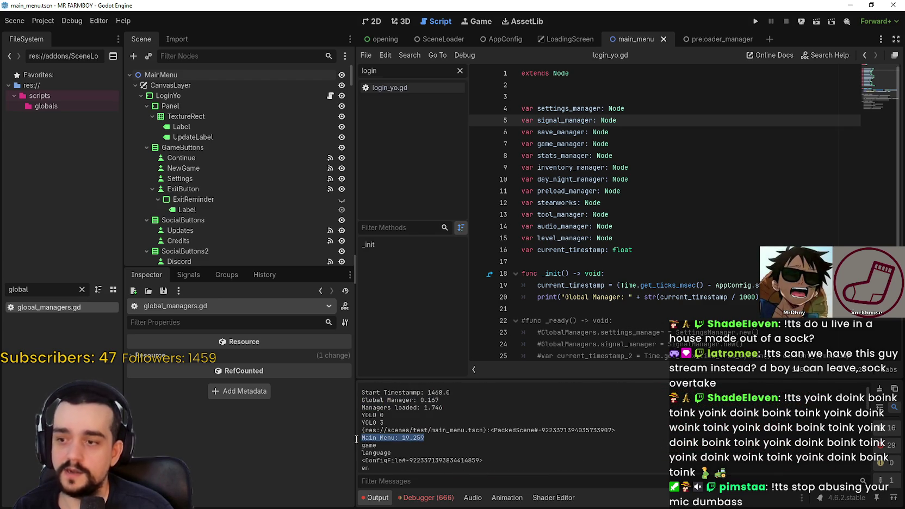
scroll(473, 431, "up", 1)
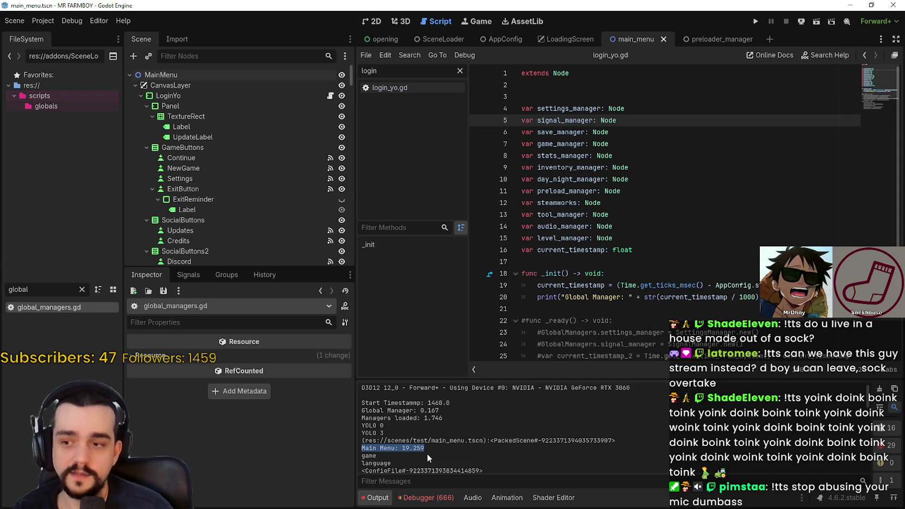
Filter the FileSystem for 'signal' and open signal_manager.gd
double_click(565, 120)
left_click(65, 288)
type("signal")
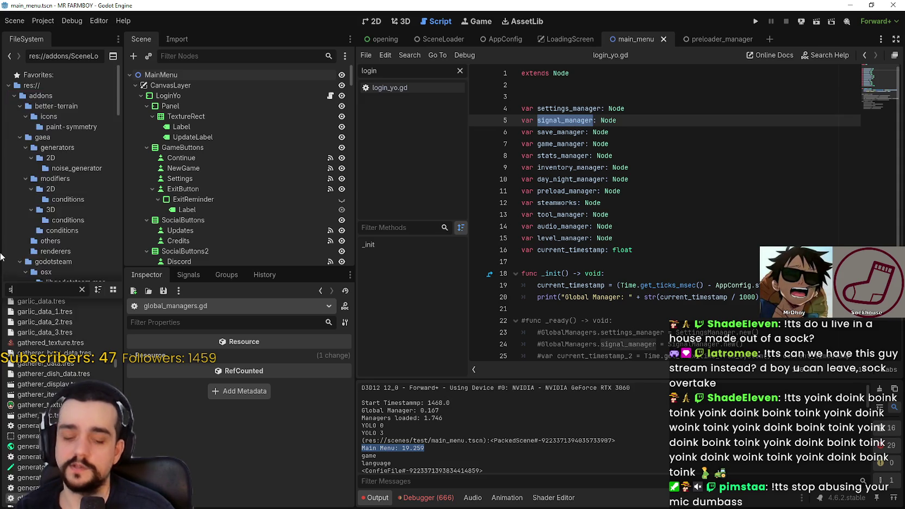
double_click(73, 307)
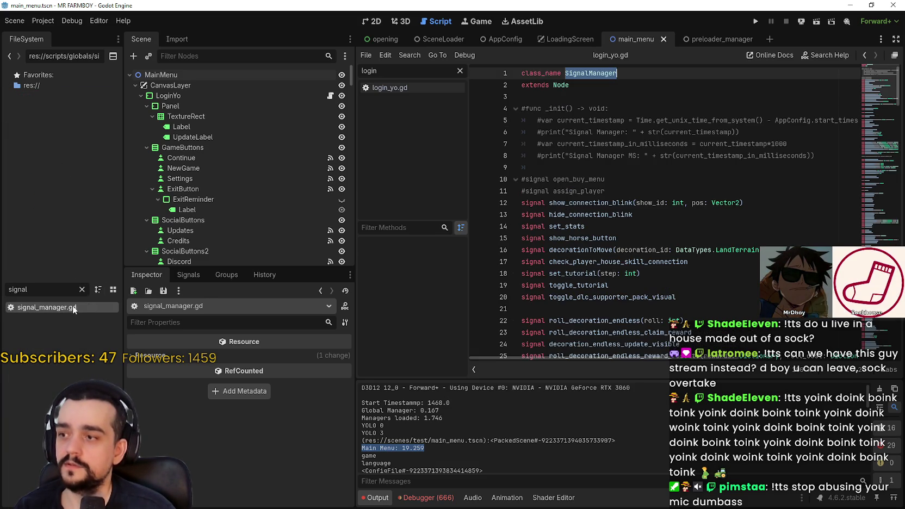
scroll(880, 100, "down", 3)
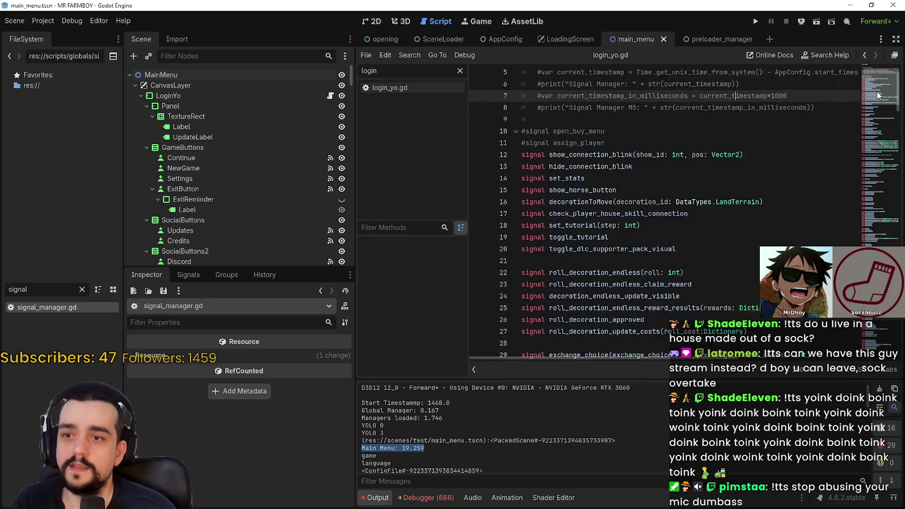
mouse_move(880, 100)
left_mouse_down()
mouse_move(872, 348)
mouse_move(868, 313)
left_mouse_up()
scroll(697, 195, "up", 20)
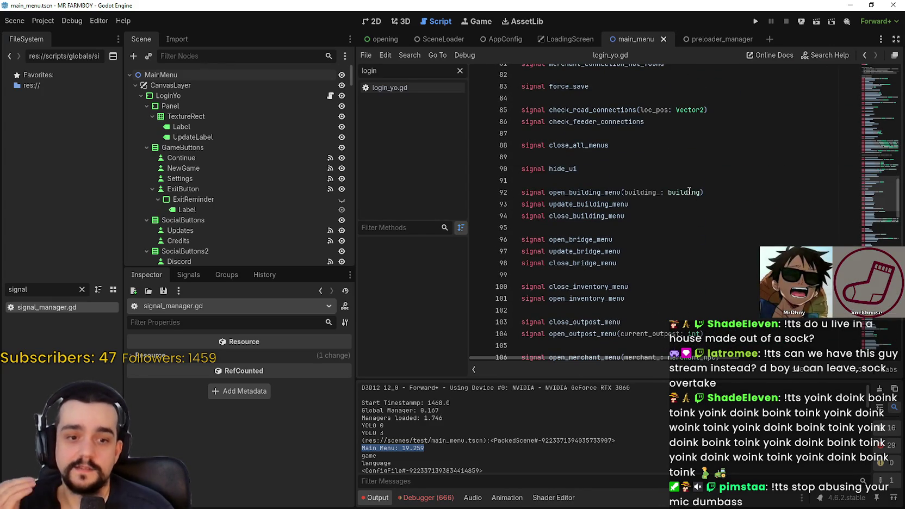
Use Lookup Symbol on the building type in open_building_menu on line 92 to open building.gd
left_click(727, 228)
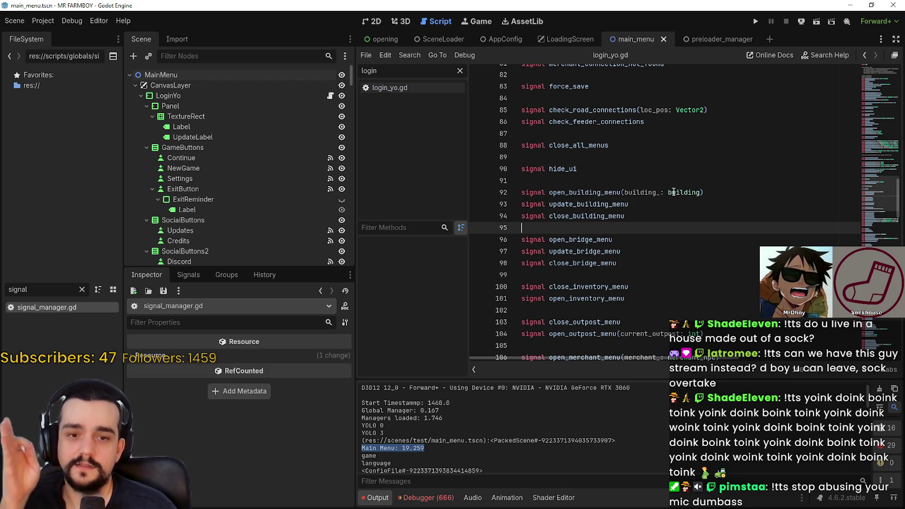
left_click_drag(701, 192, 624, 192)
double_click(644, 192)
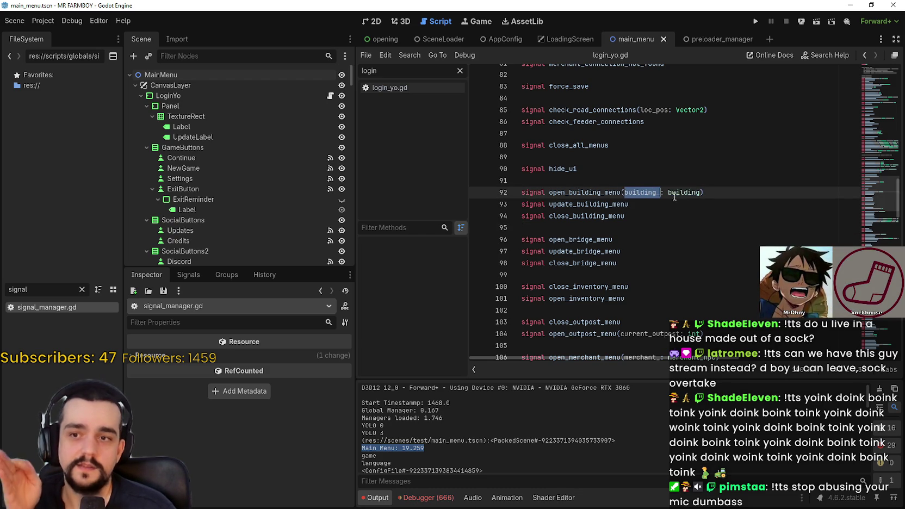
double_click(676, 195)
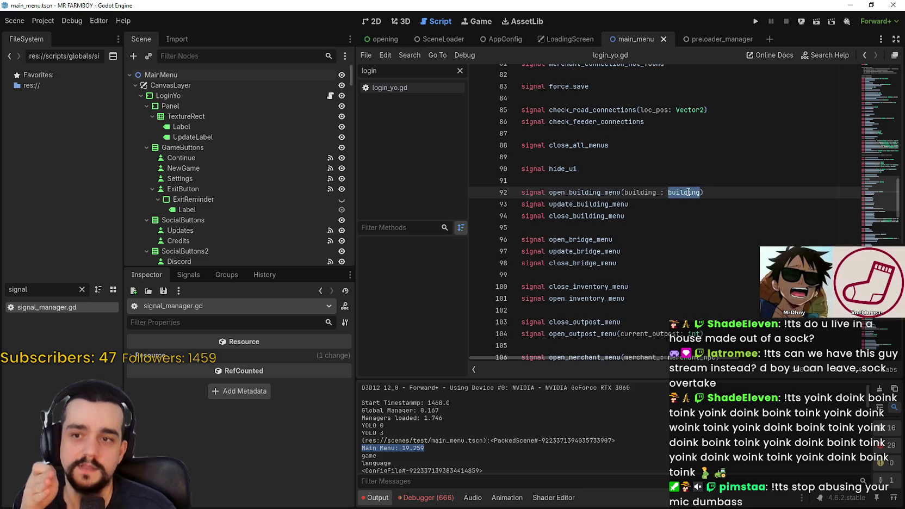
right_click(688, 192)
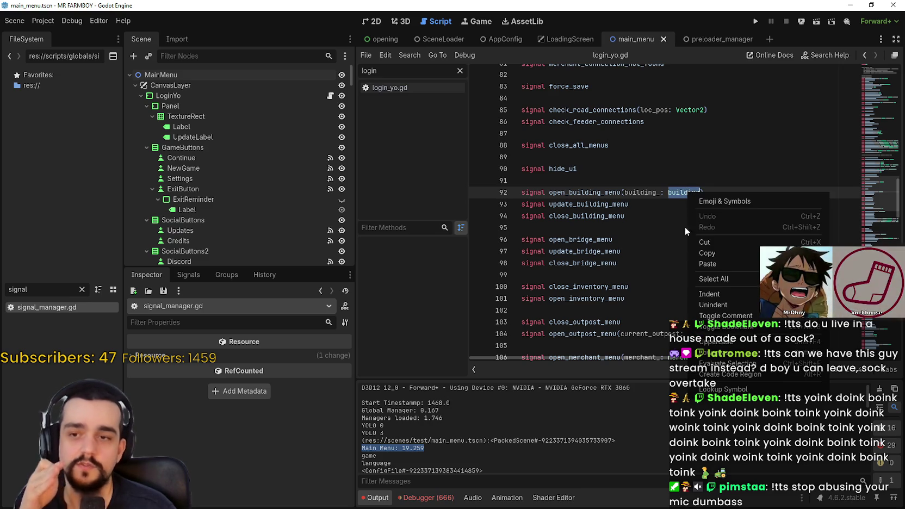
left_click(738, 396)
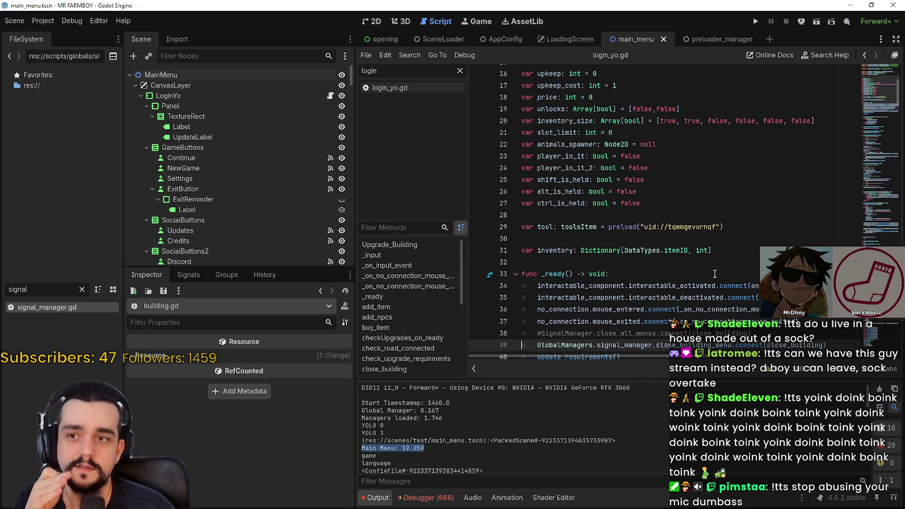
Review building.gd's types: spawnEntityComponent, InteractableComponent, upgradeBuilding and BuildingData
mouse_move(544, 87)
left_mouse_down()
mouse_move(598, 98)
mouse_move(685, 285)
left_mouse_up()
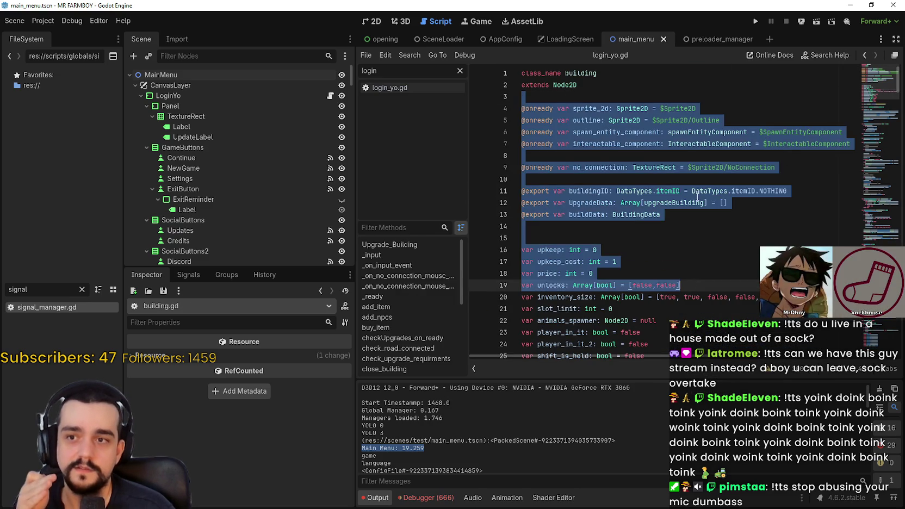
left_click(685, 190)
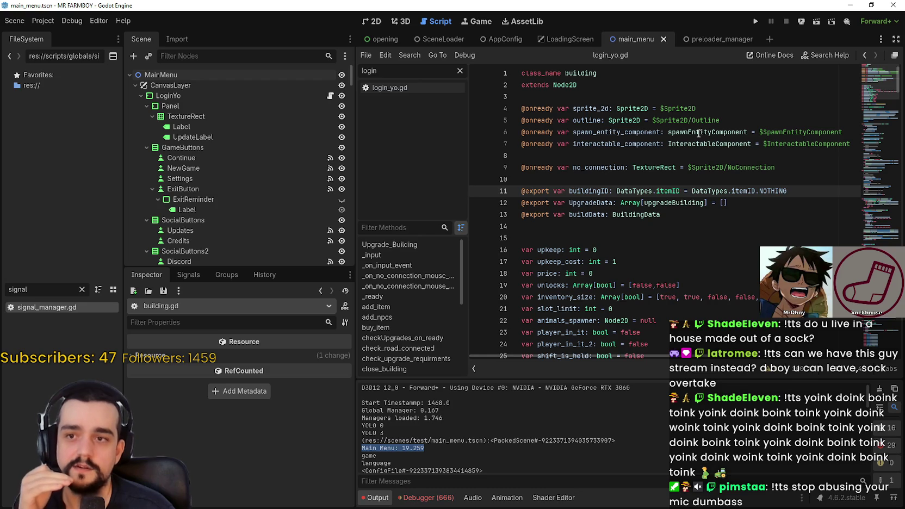
double_click(698, 134)
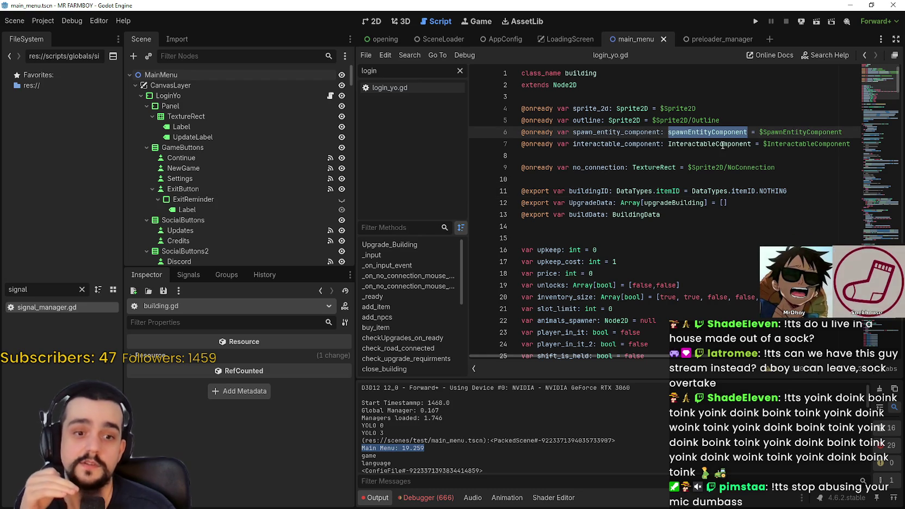
left_click(709, 143)
double_click(696, 143)
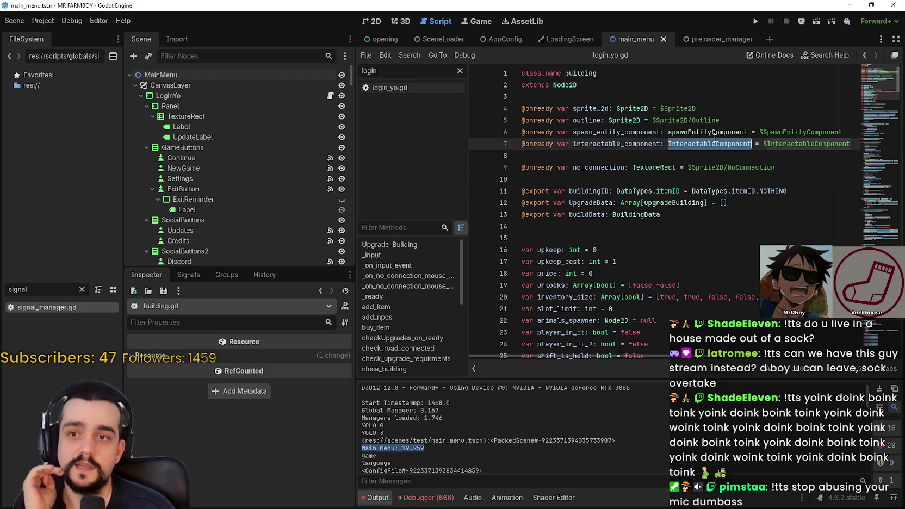
double_click(655, 203)
double_click(630, 215)
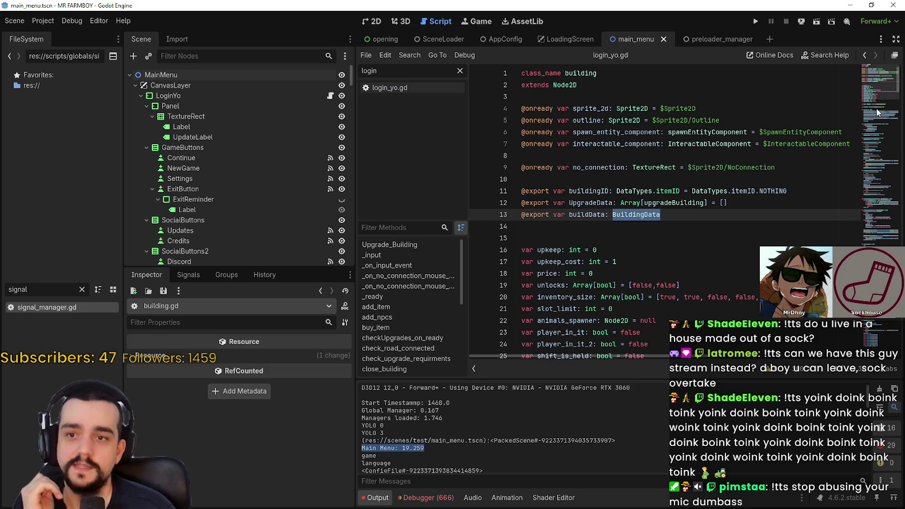
scroll(870, 116, "down", 6)
scroll(876, 77, "up", 6)
left_click_drag(877, 69, 871, 381)
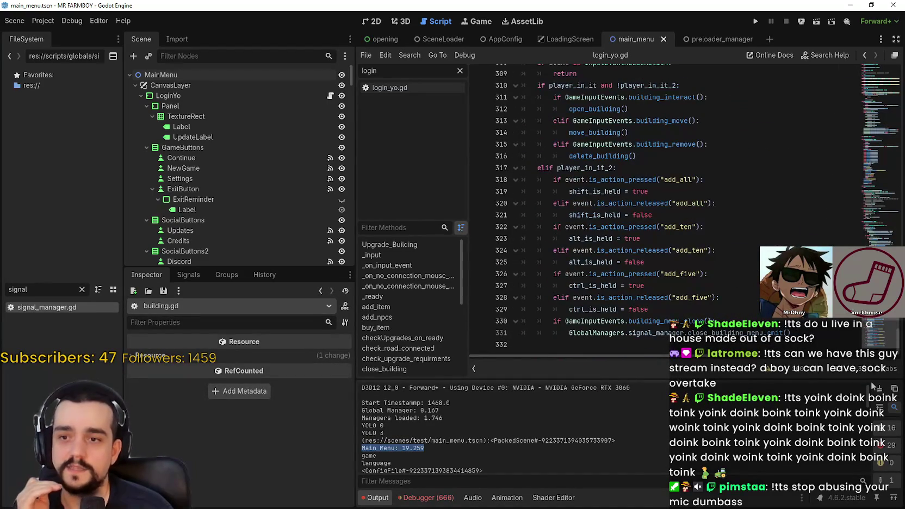
left_click(642, 347)
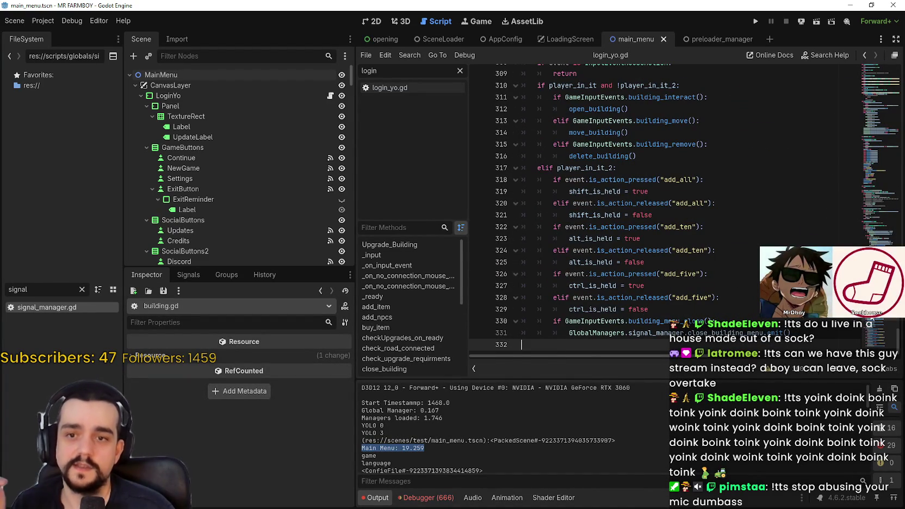
scroll(825, 90, "up", 20)
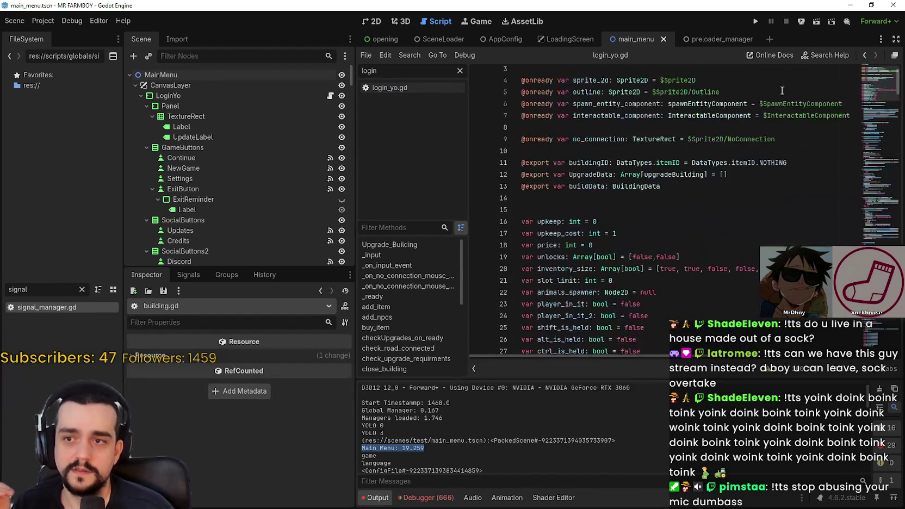
Reopen signal_manager.gd, select the building type on line 92, and scroll back to the top
double_click(62, 308)
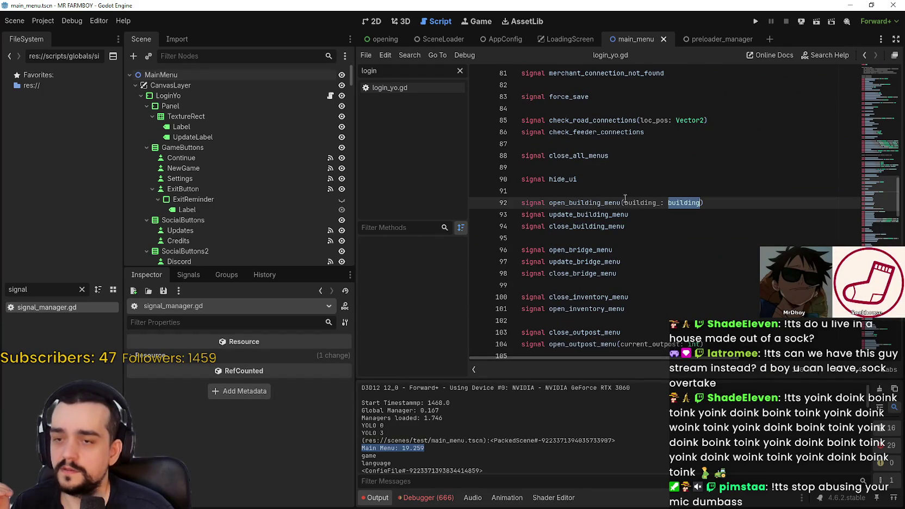
left_click(688, 242)
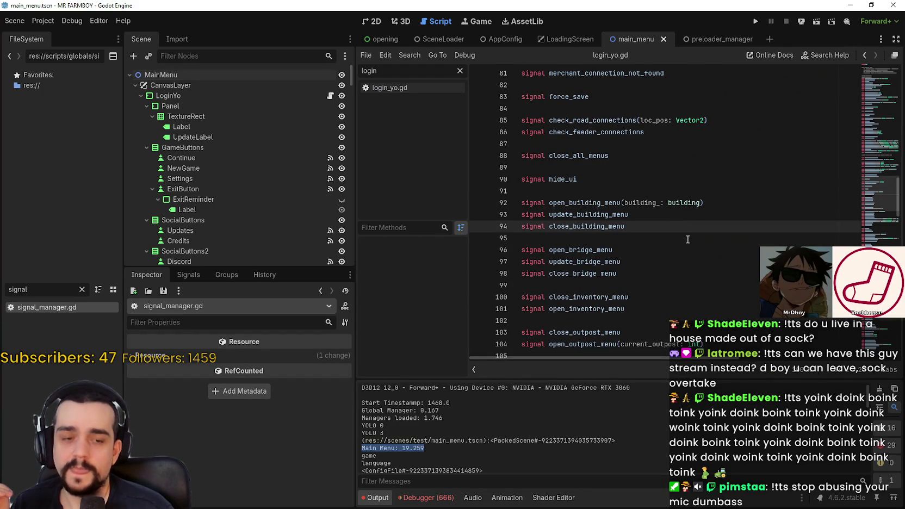
double_click(685, 203)
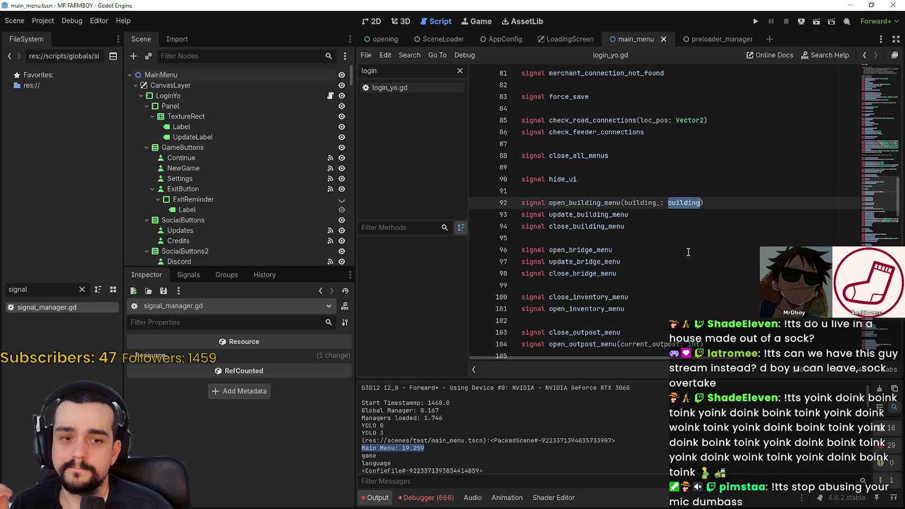
mouse_move(886, 198)
left_mouse_down()
mouse_move(865, 125)
mouse_move(873, 80)
left_mouse_up()
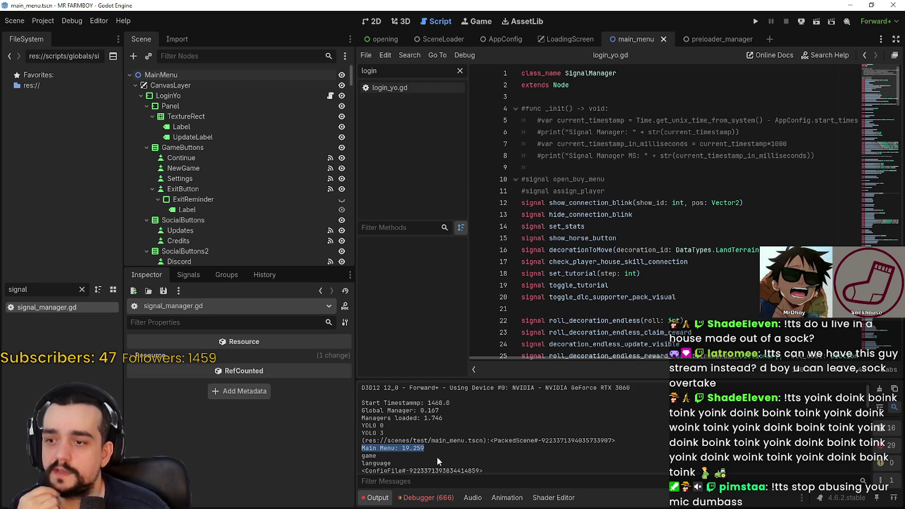
Highlight the 'Managers loaded: 1.746' line in the output log
left_click(425, 451)
left_click_drag(445, 418, 357, 416)
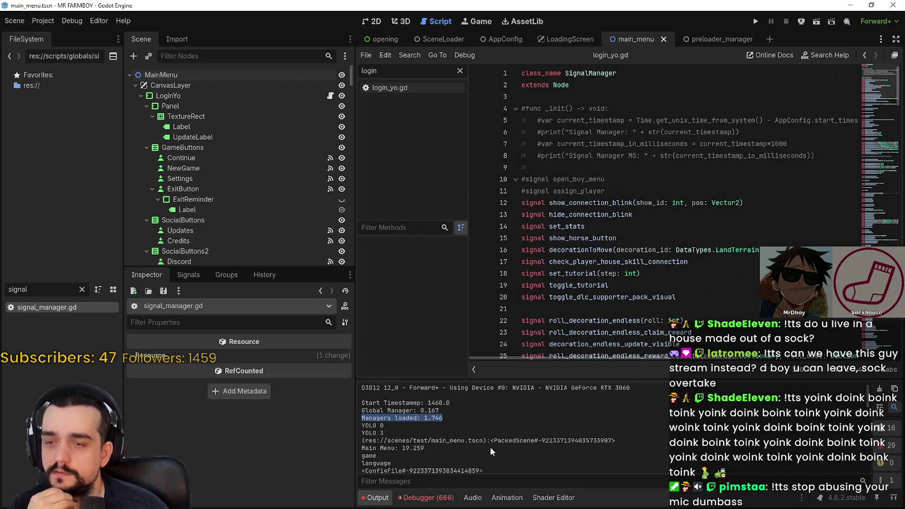
scroll(695, 236, "down", 8)
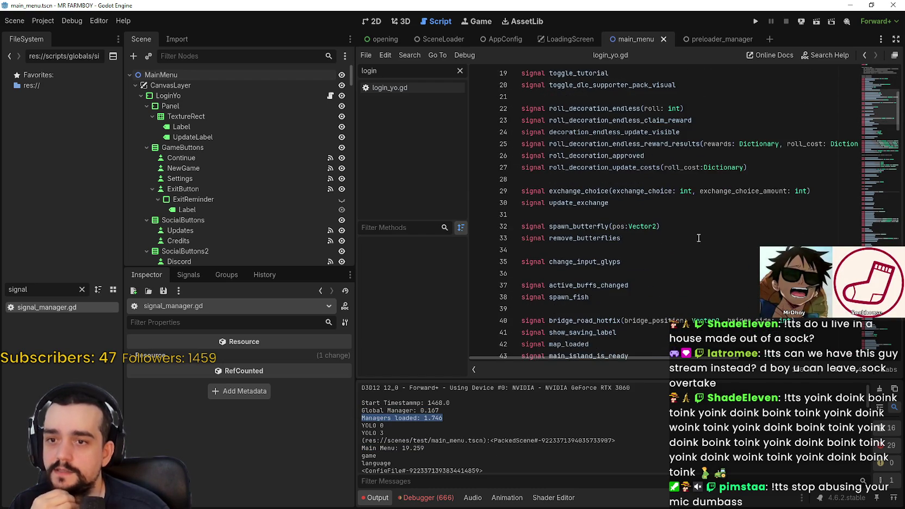
scroll(693, 260, "down", 1)
scroll(693, 259, "up", 9)
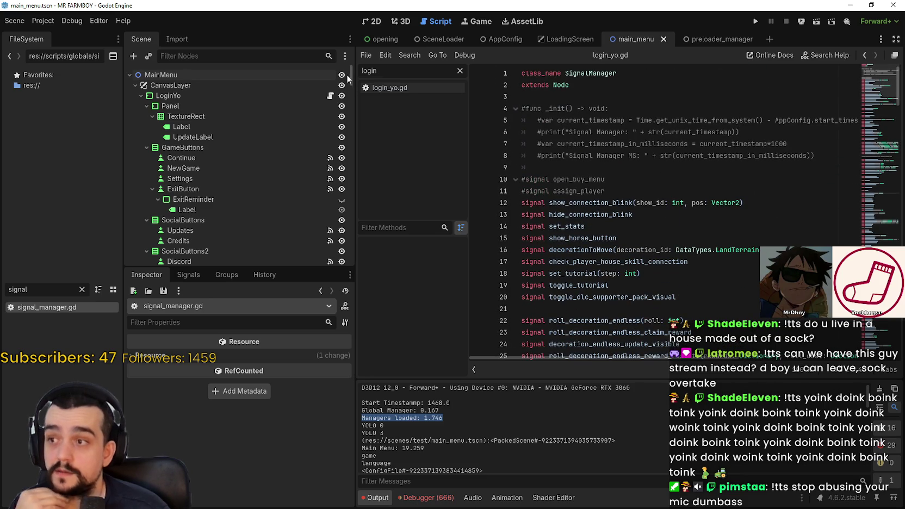
Clear the 'signal' file filter so the full folder tree shows
left_click(81, 289)
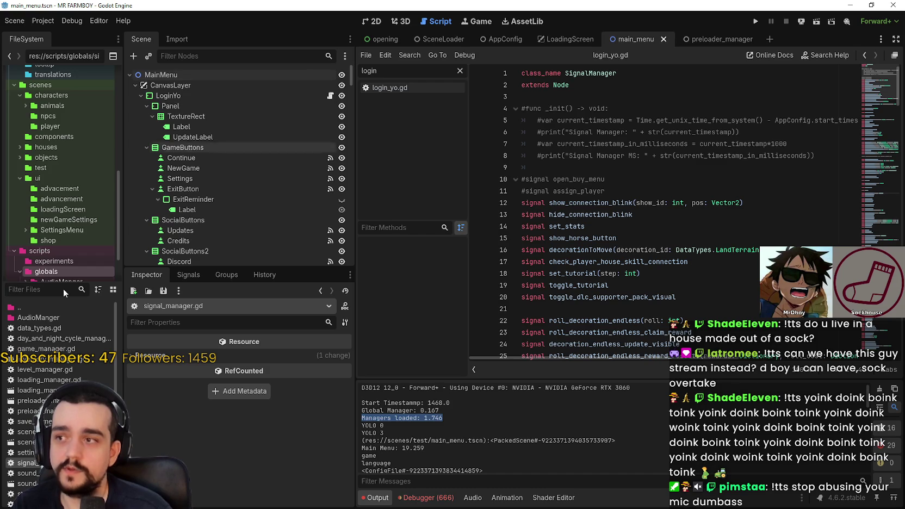
scroll(30, 267, "up", 10)
left_click_drag(49, 109, 30, 267)
Open global_managers.gd, select its manager declarations on lines 4–15, then return to login_yo.gd
type("global")
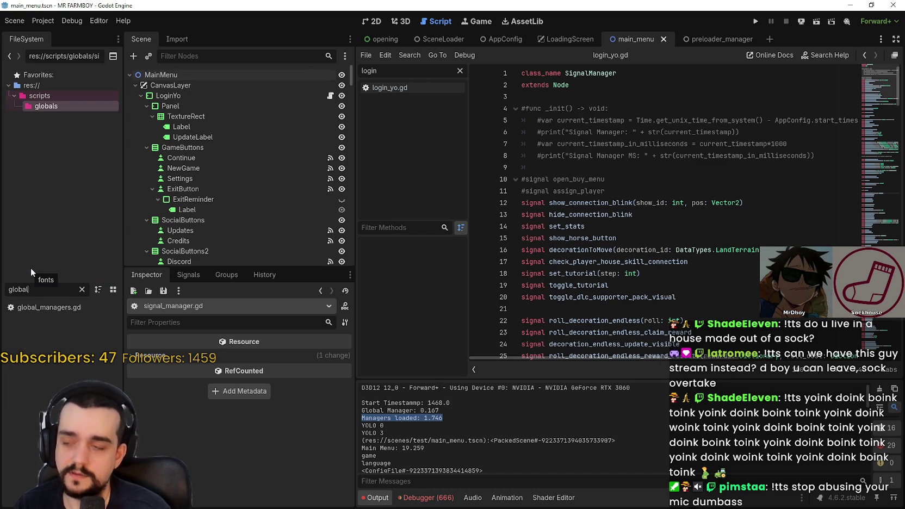
double_click(49, 308)
key("shift+End")
left_click(597, 120)
key("ctrl+shift+Left")
mouse_move(522, 108)
left_mouse_down()
mouse_move(614, 120)
mouse_move(612, 238)
left_mouse_up()
mouse_move(645, 262)
left_mouse_down()
mouse_move(647, 240)
mouse_move(642, 247)
mouse_move(526, 144)
mouse_move(522, 109)
left_mouse_up()
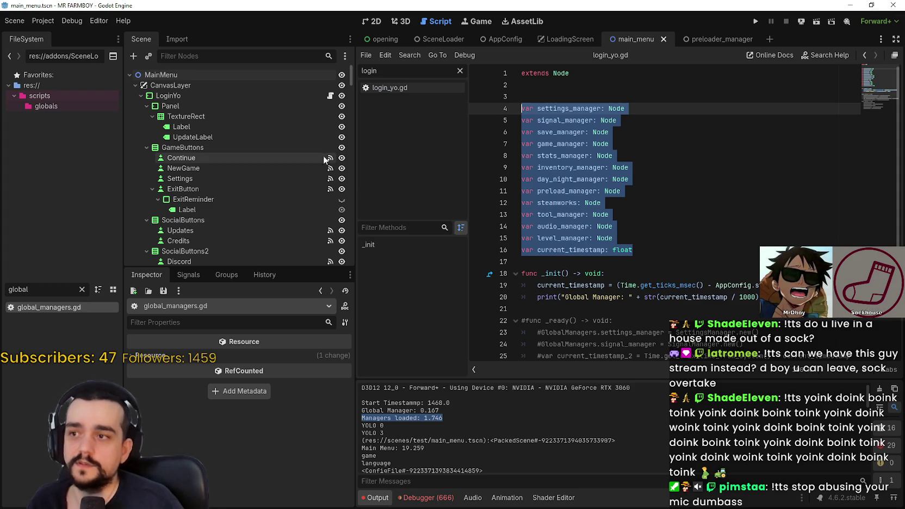
left_click(398, 86)
scroll(635, 213, "up", 2)
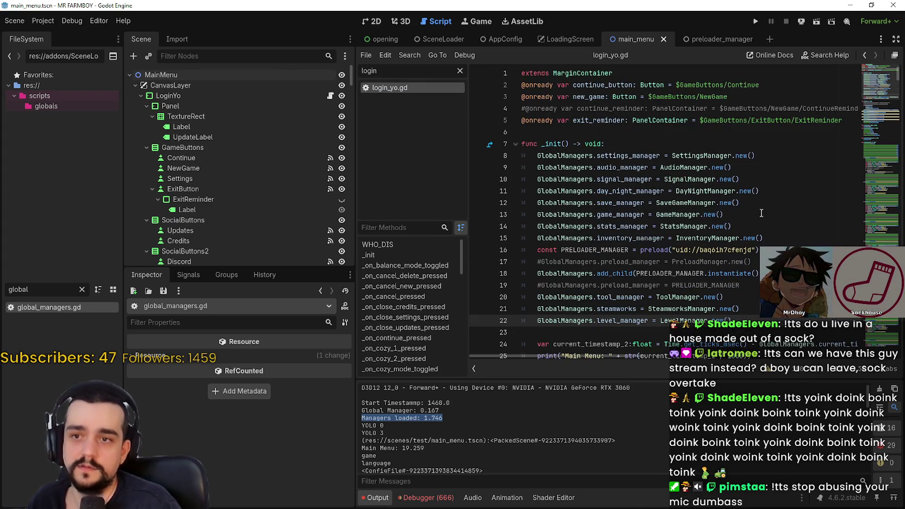
mouse_move(573, 179)
left_mouse_down()
mouse_move(521, 167)
mouse_move(555, 155)
mouse_move(745, 218)
left_mouse_up()
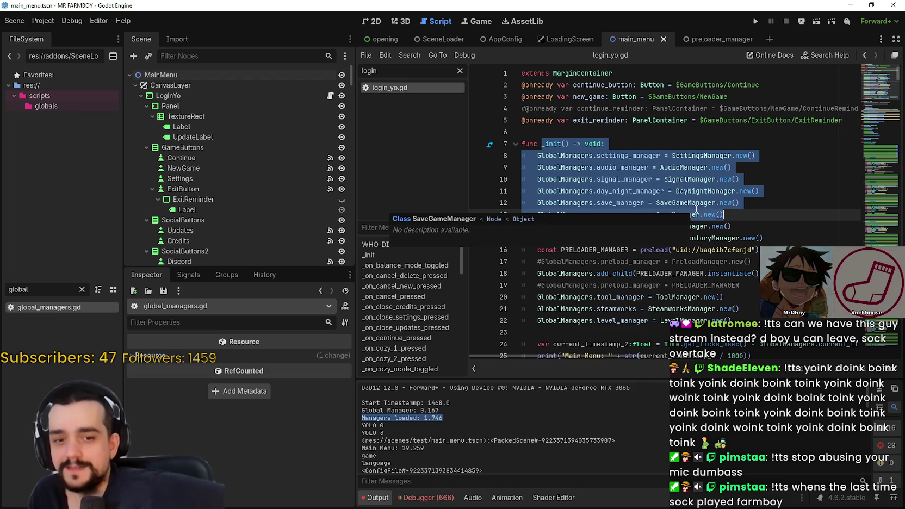
left_click(707, 167)
left_click_drag(532, 158, 733, 168)
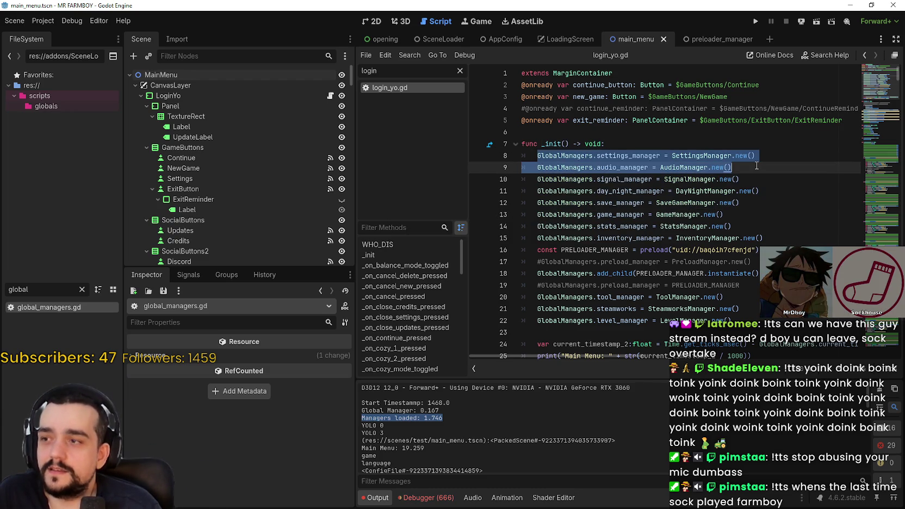
left_click(765, 175)
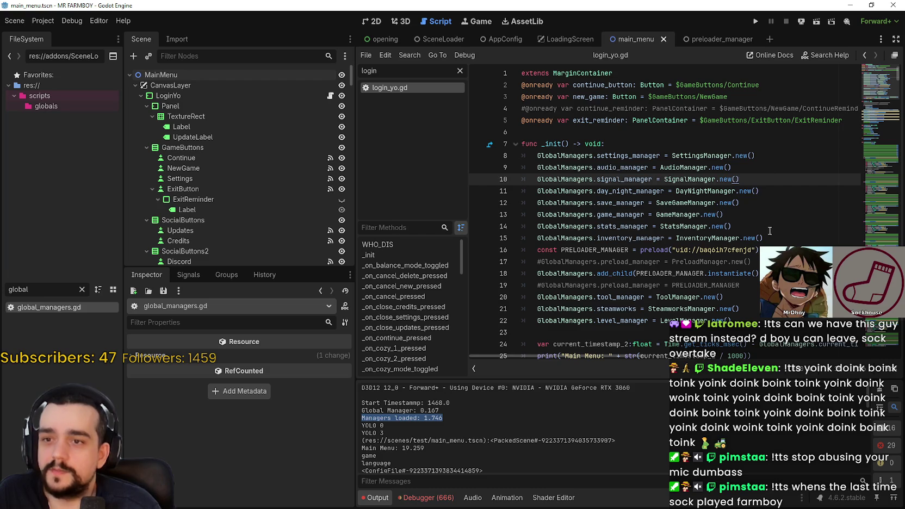
left_click(761, 191)
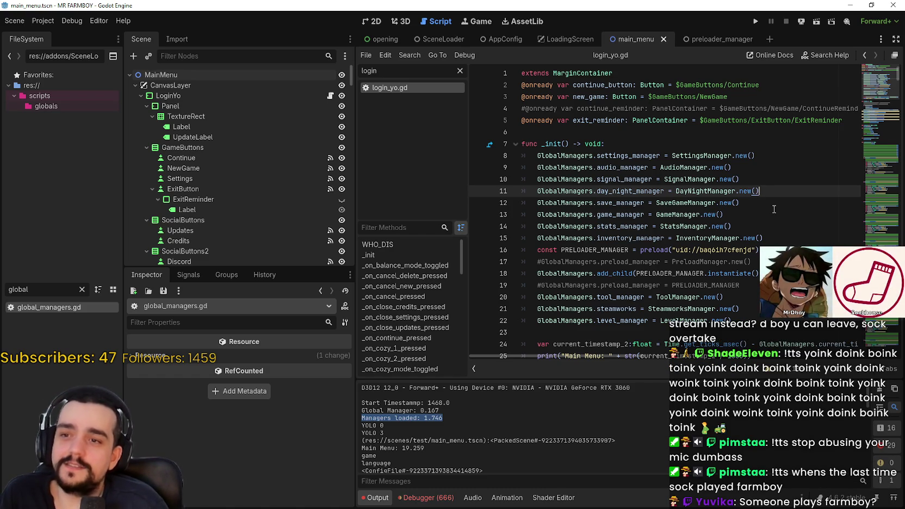
mouse_move(764, 238)
left_mouse_down()
mouse_move(544, 235)
mouse_move(523, 158)
left_mouse_up()
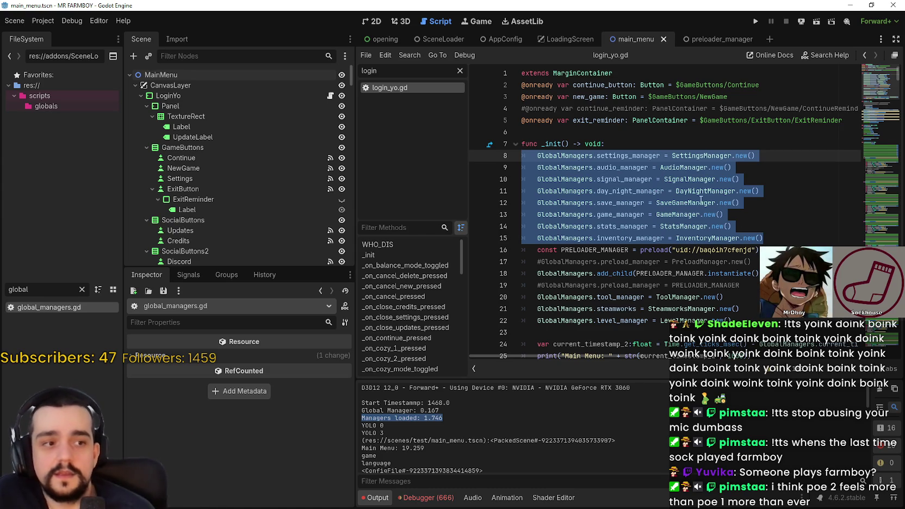
left_click(788, 237)
scroll(788, 204, "down", 1)
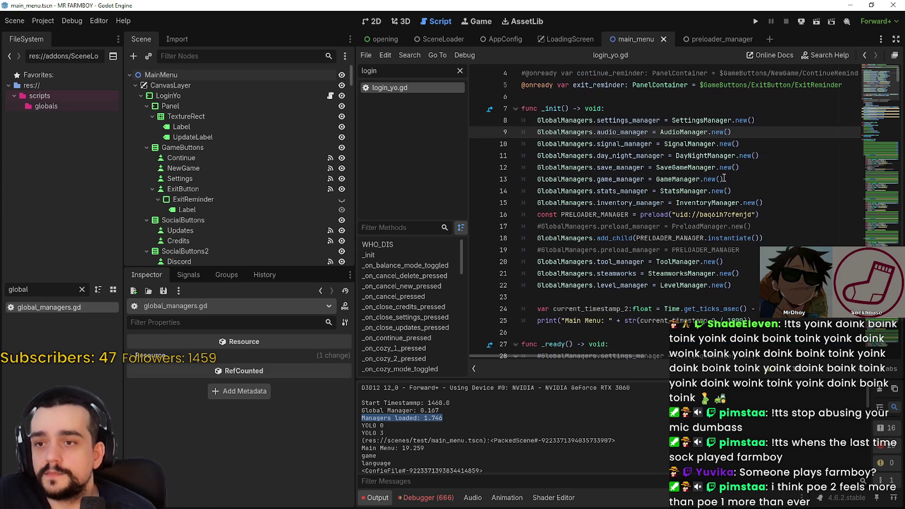
left_click_drag(788, 203, 511, 115)
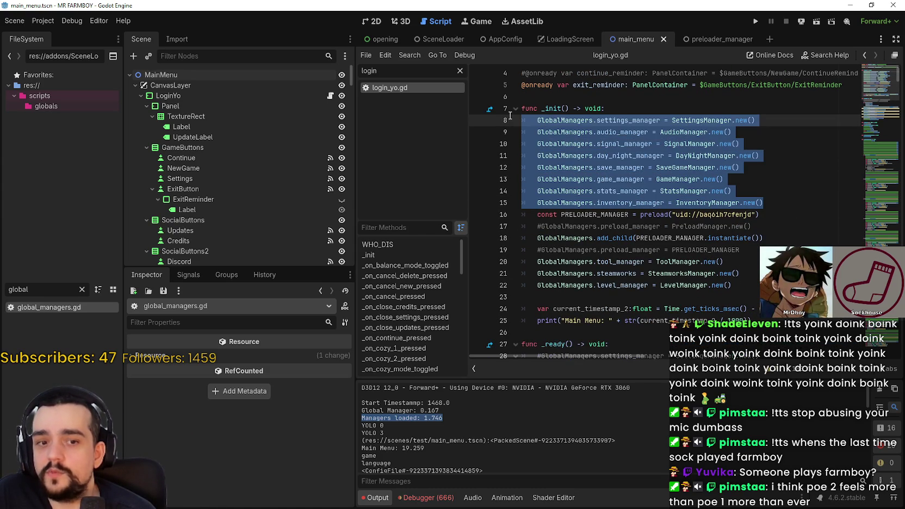
left_click(680, 168)
left_click_drag(774, 123, 538, 123)
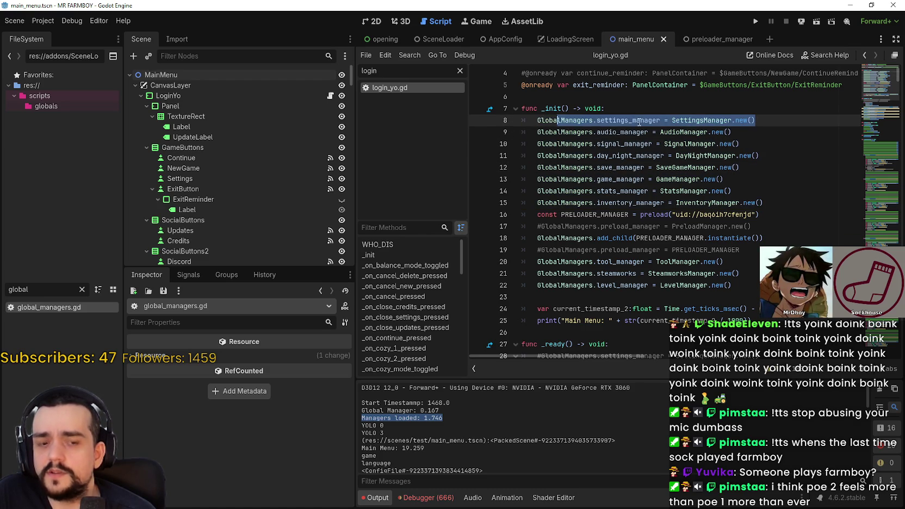
left_click_drag(673, 121, 777, 121)
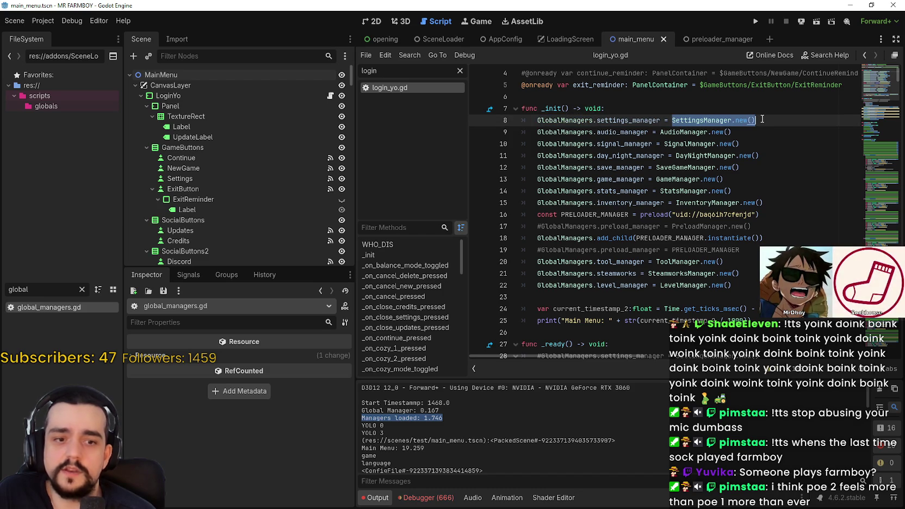
mouse_move(750, 121)
left_mouse_down()
mouse_move(521, 120)
mouse_move(533, 119)
left_mouse_up()
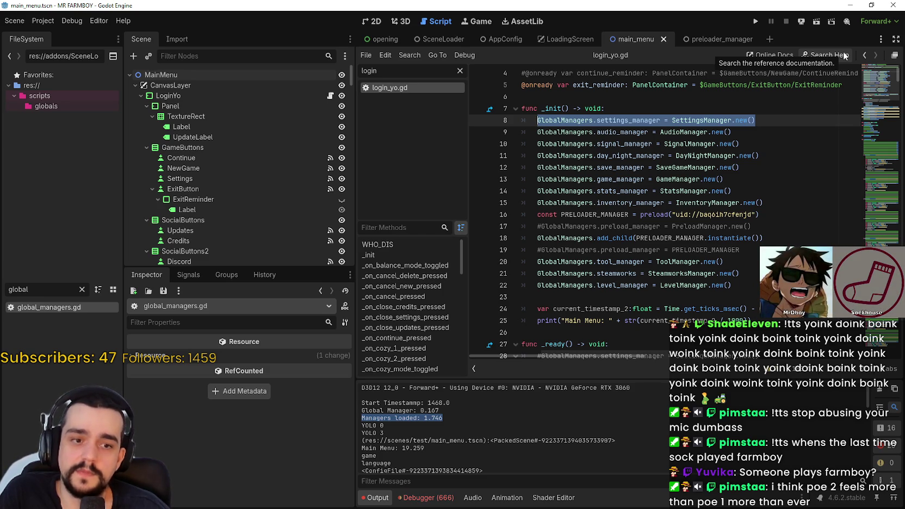
Clear the 'global' file filter and return to the _init block in login_yo.gd
left_click(81, 289)
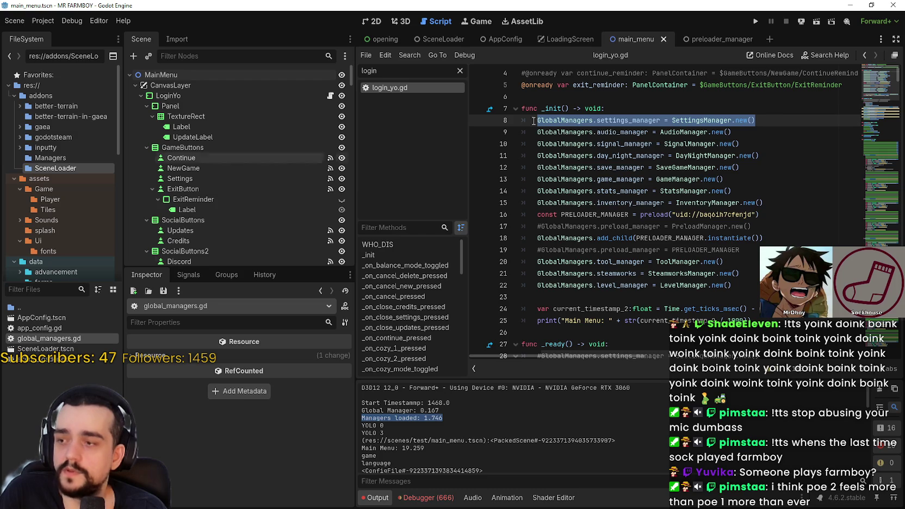
left_click(663, 236)
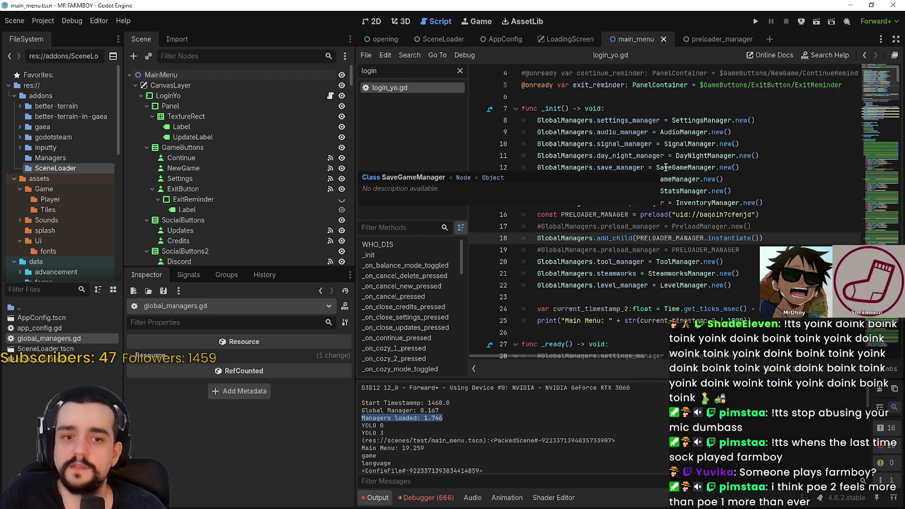
left_click_drag(606, 108, 707, 214)
left_click(730, 214)
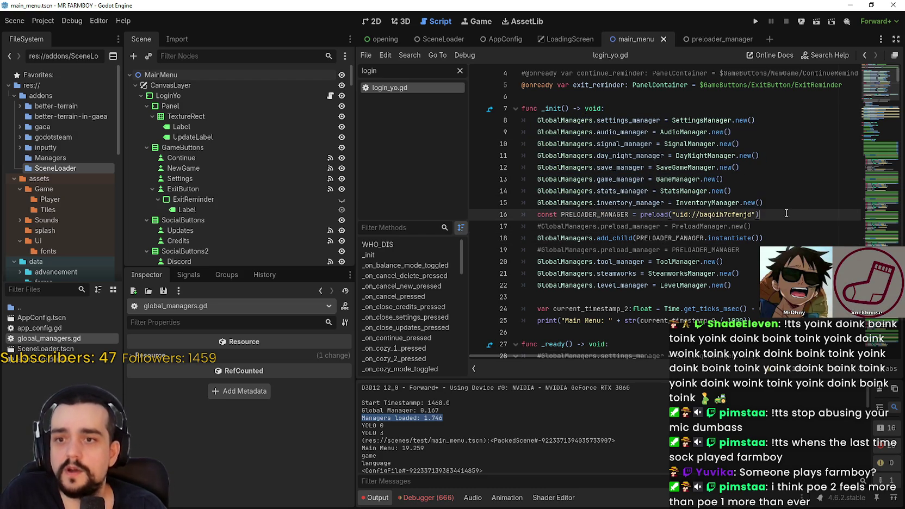
Step through the _init manager assignments: level, tool, steamworks, the commented PreloadManager and GameManager.new()
mouse_move(782, 202)
left_mouse_down()
mouse_move(544, 144)
mouse_move(525, 121)
left_mouse_up()
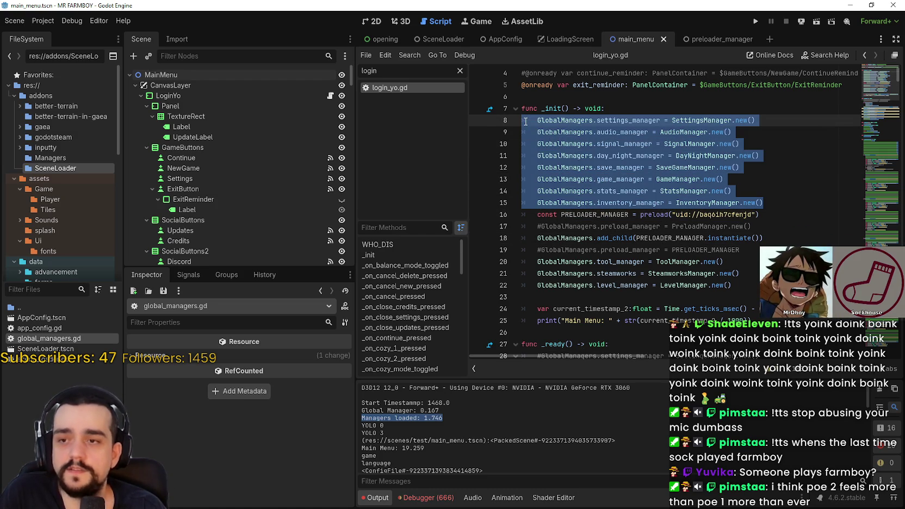
left_click(695, 239)
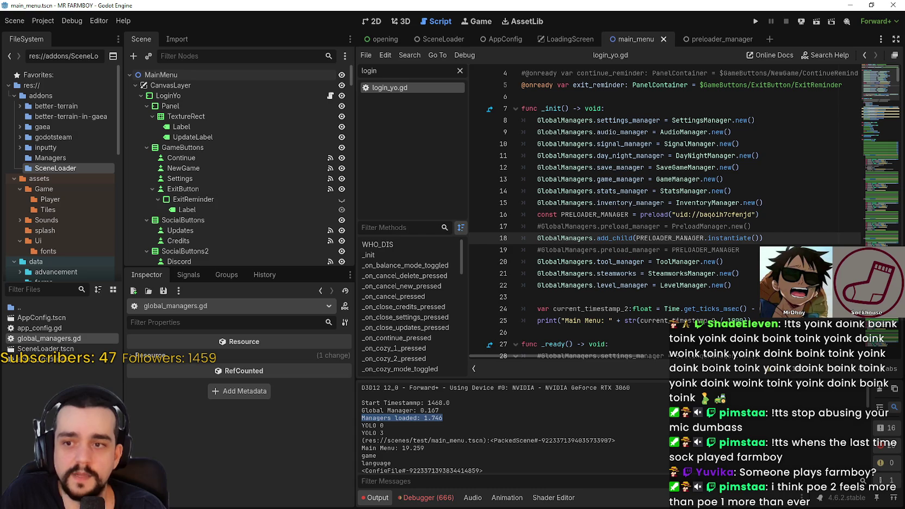
left_click(561, 285)
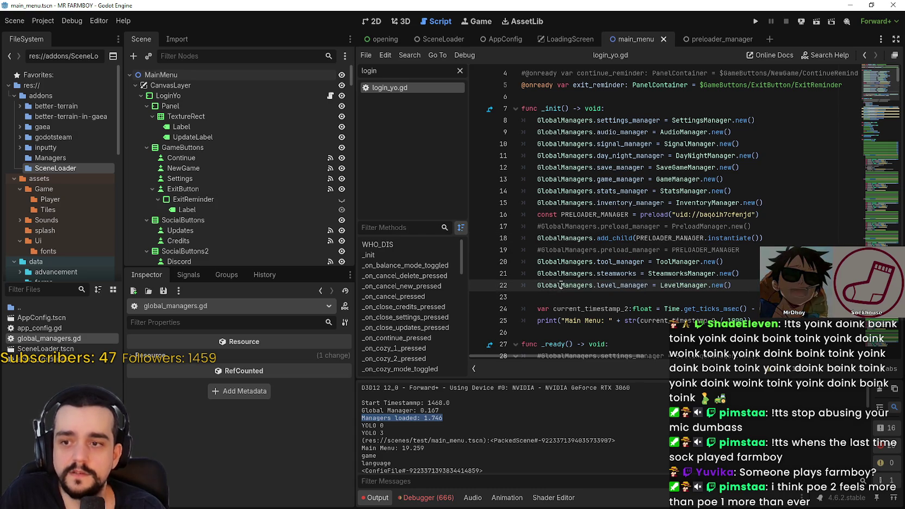
key("shift+End")
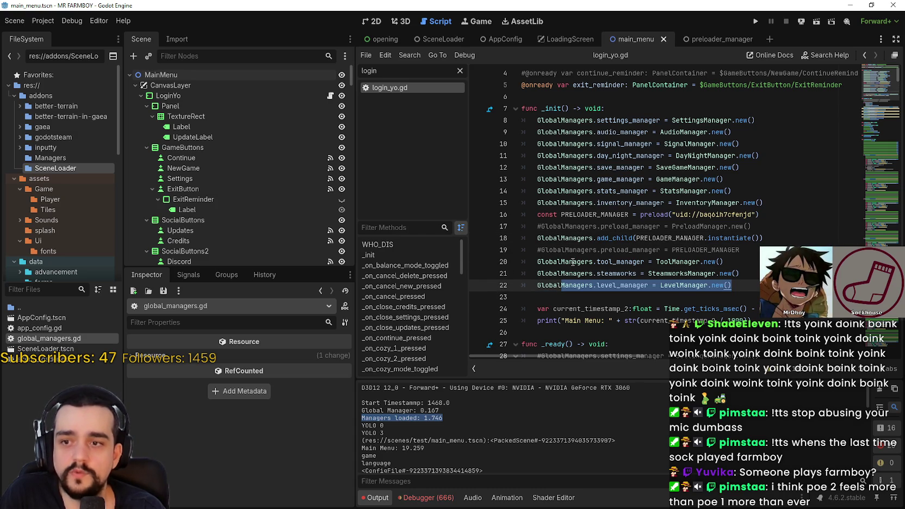
left_click_drag(537, 262, 740, 273)
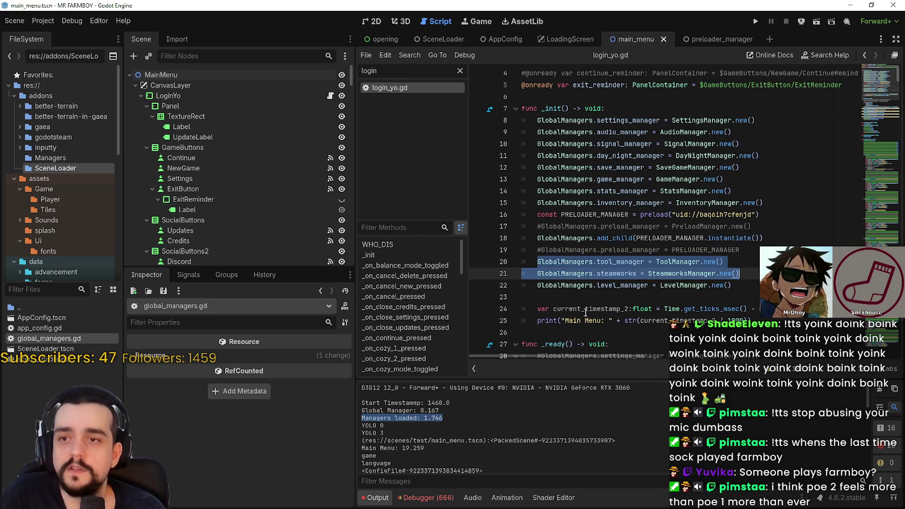
left_click(727, 227)
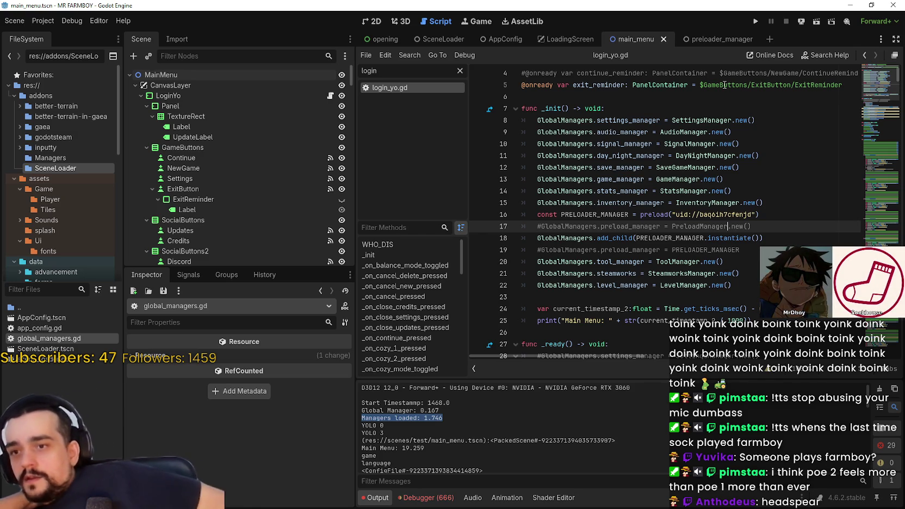
left_click(719, 179)
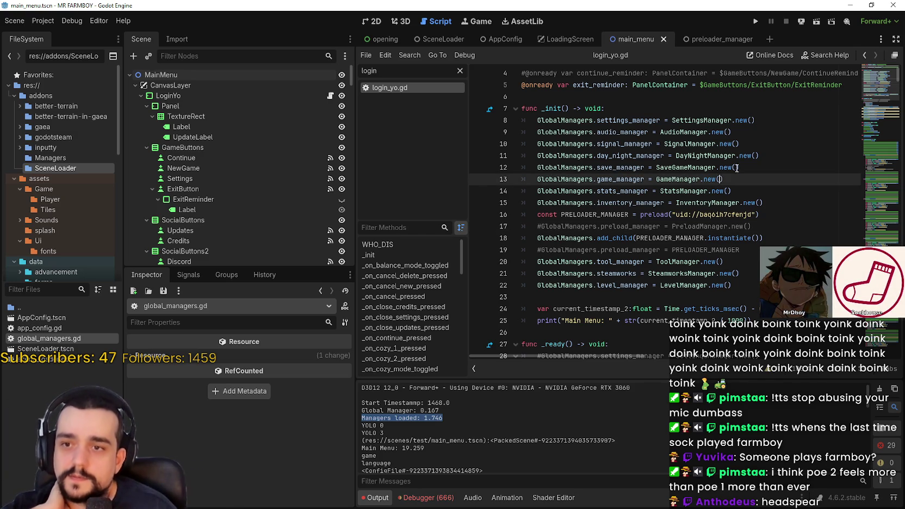
left_click(768, 150)
key("Up")
key("Up")
key("Up")
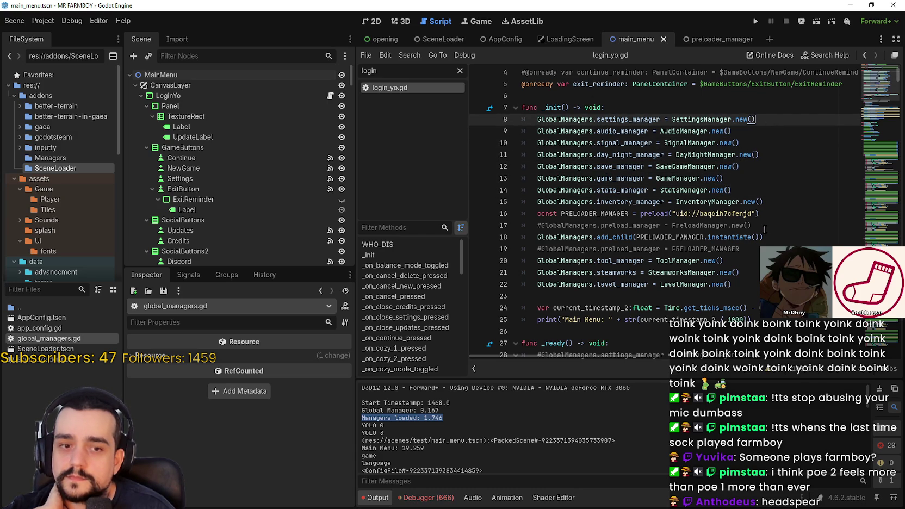
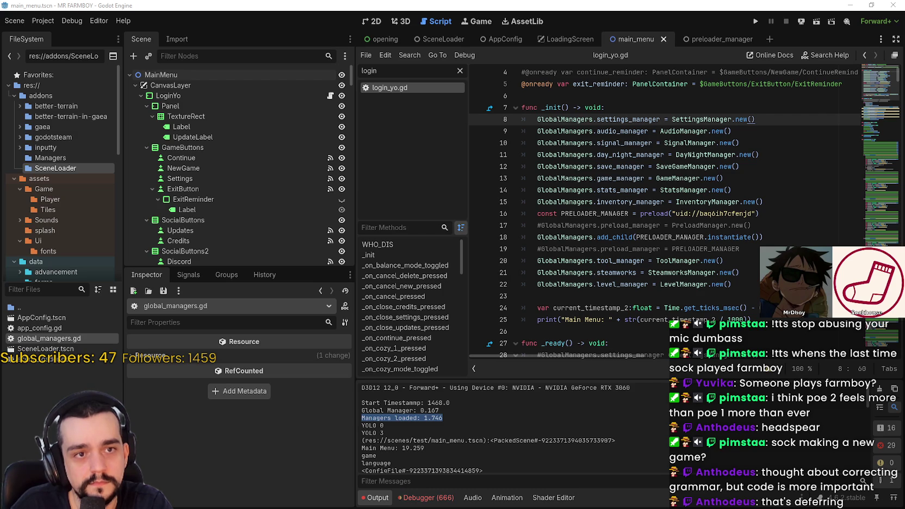
Look over the ZeroAllocPool asset page in the browser and copy its address
key("super+shift+Left")
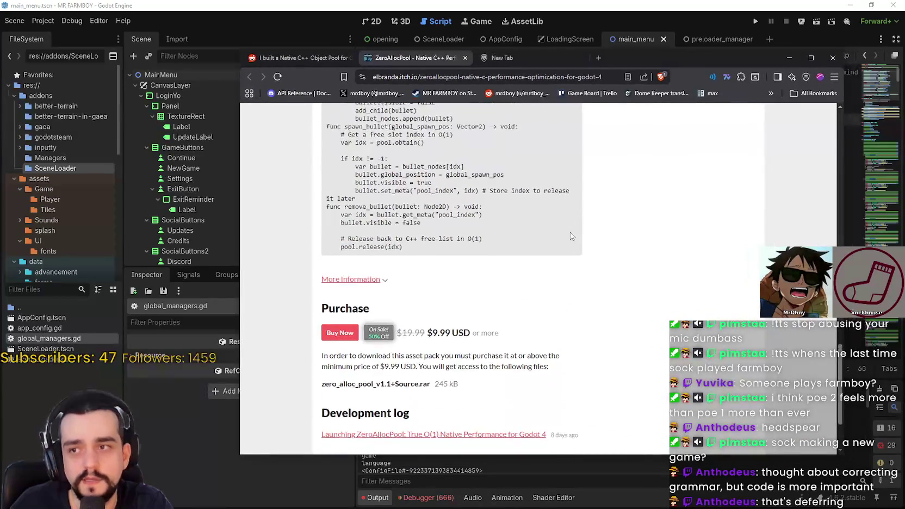
scroll(569, 237, "up", 10)
left_click_drag(840, 223, 845, 125)
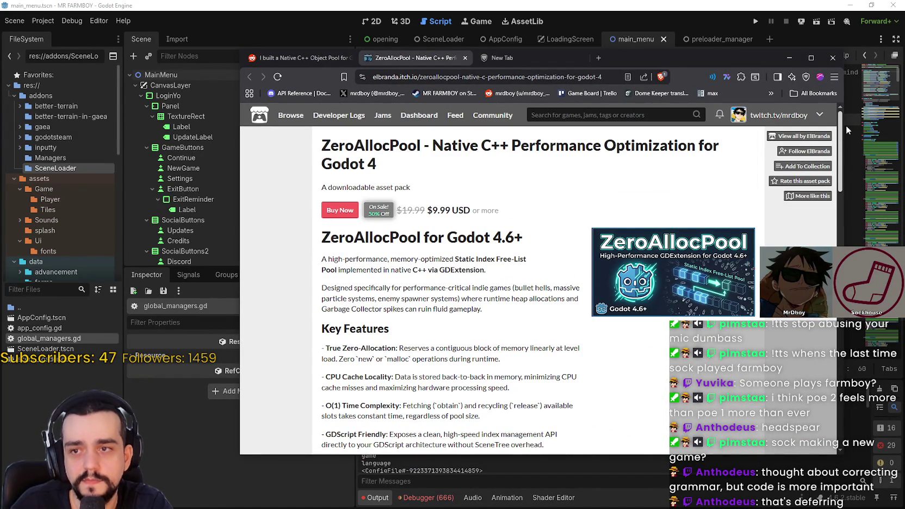
left_click(435, 77)
key("alt+Tab")
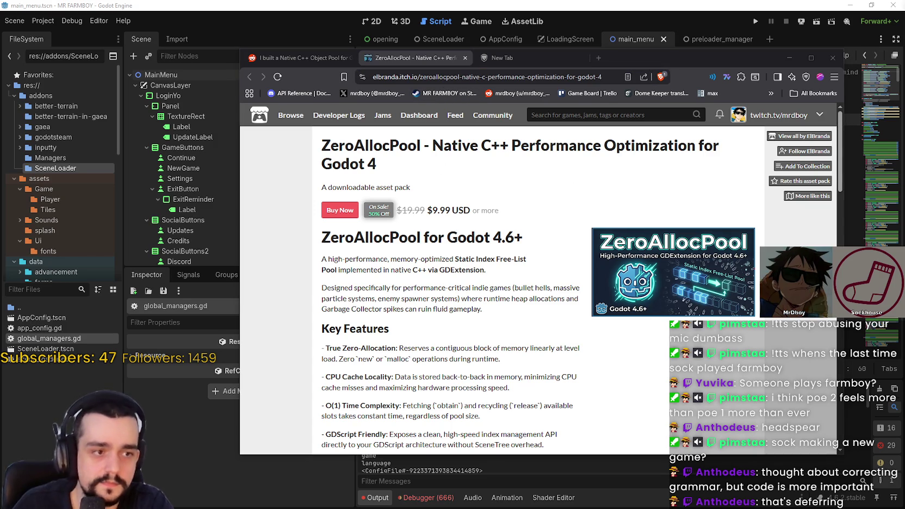
scroll(450, 335, "down", 2)
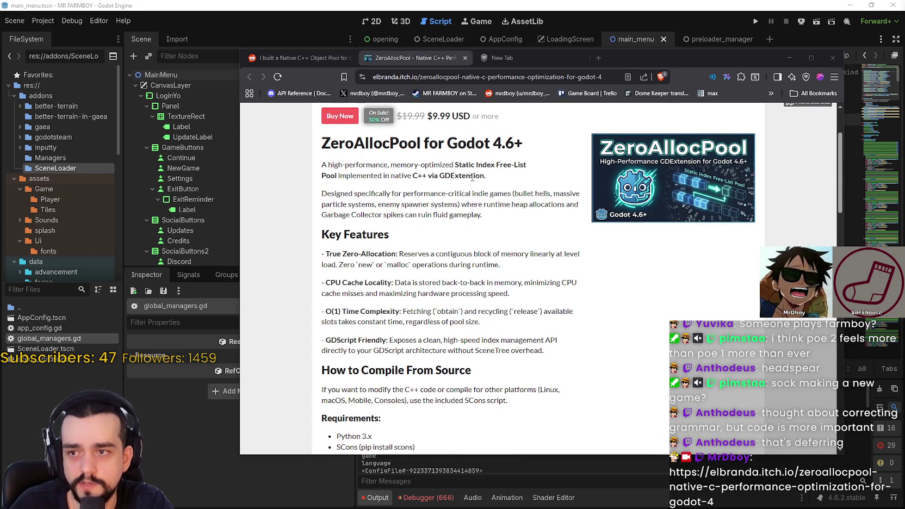
scroll(526, 332, "down", 1)
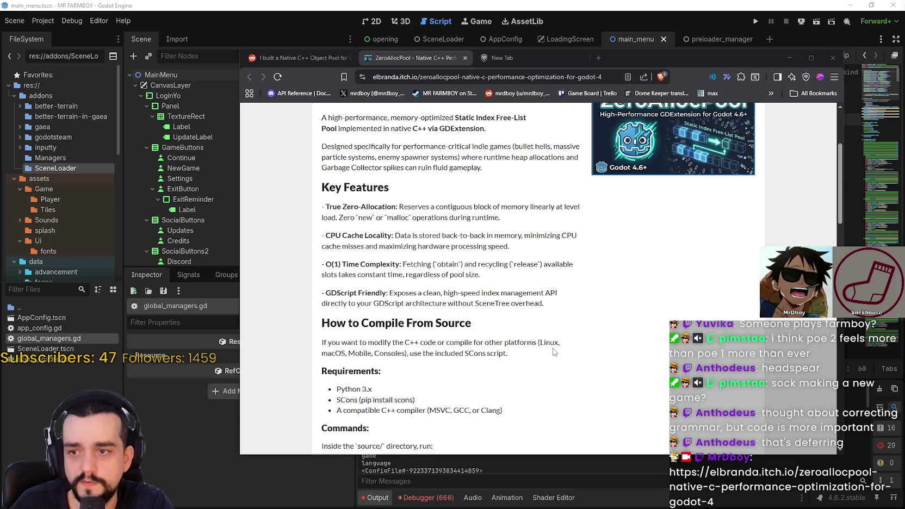
scroll(553, 352, "down", 2)
scroll(543, 347, "up", 3)
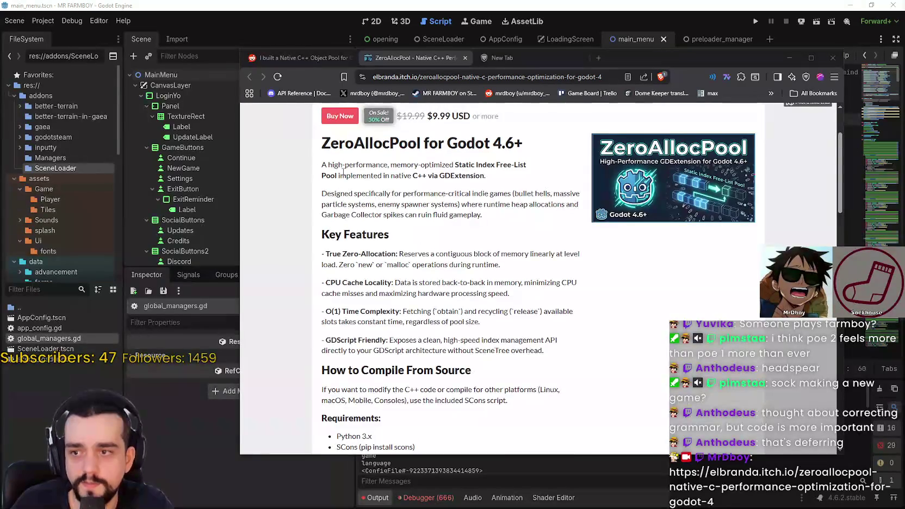
scroll(343, 172, "up", 1)
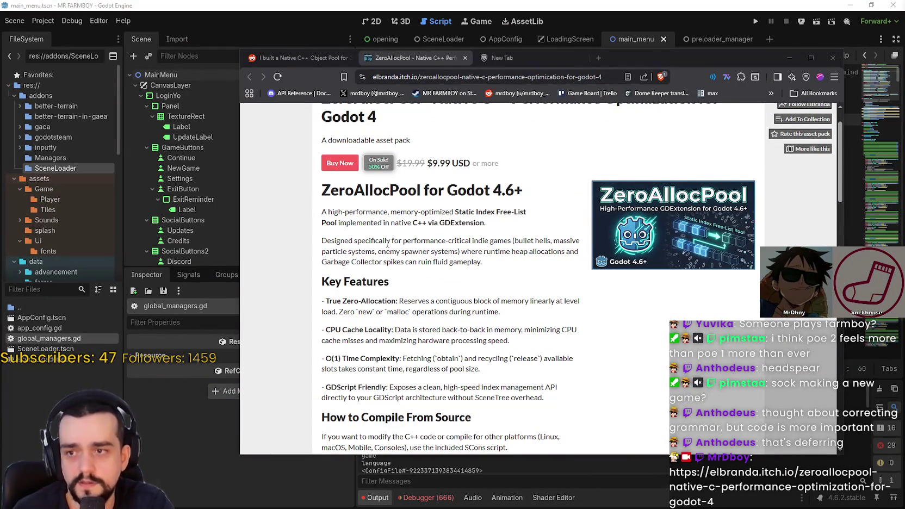
scroll(413, 194, "down", 1)
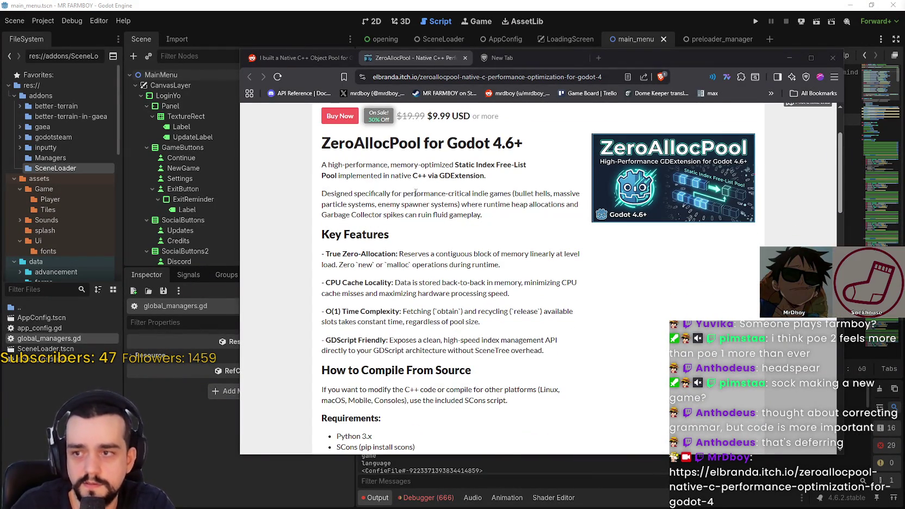
scroll(484, 231, "down", 3)
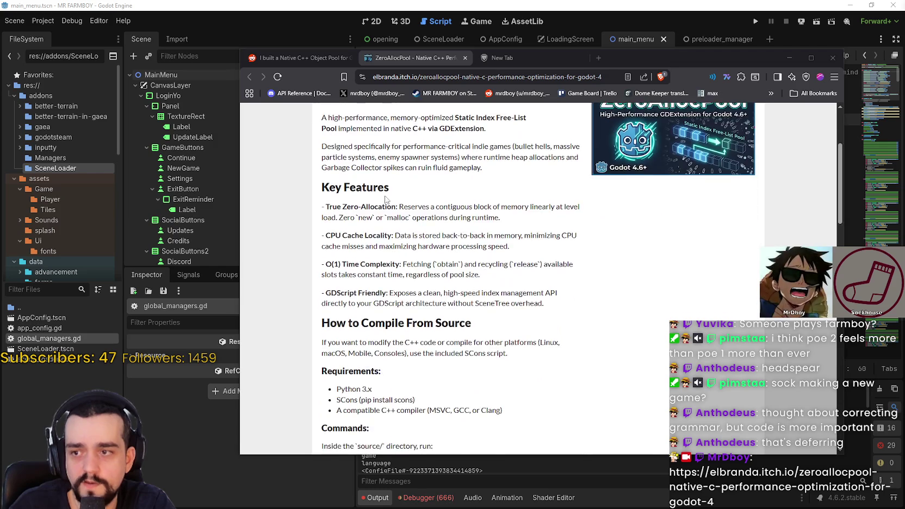
scroll(577, 301, "down", 2)
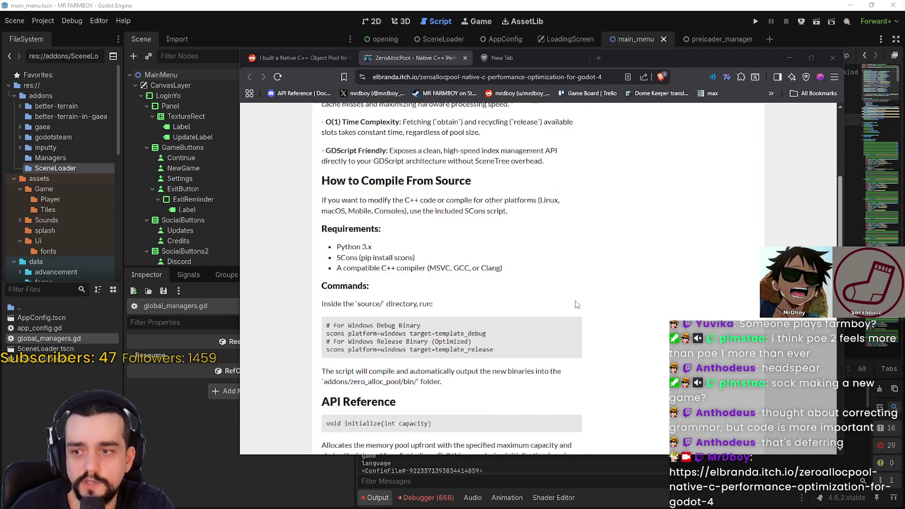
scroll(571, 296, "up", 6)
scroll(566, 292, "up", 2)
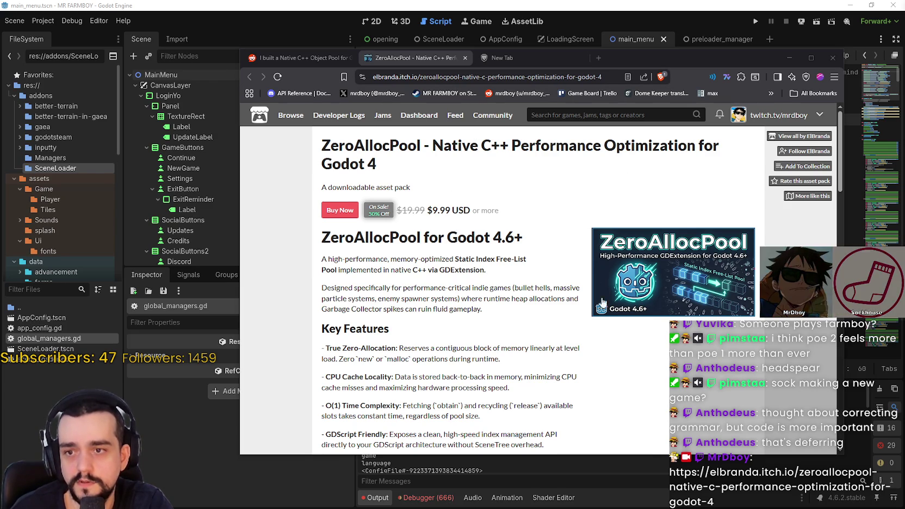
scroll(569, 294, "down", 5)
scroll(569, 294, "down", 7)
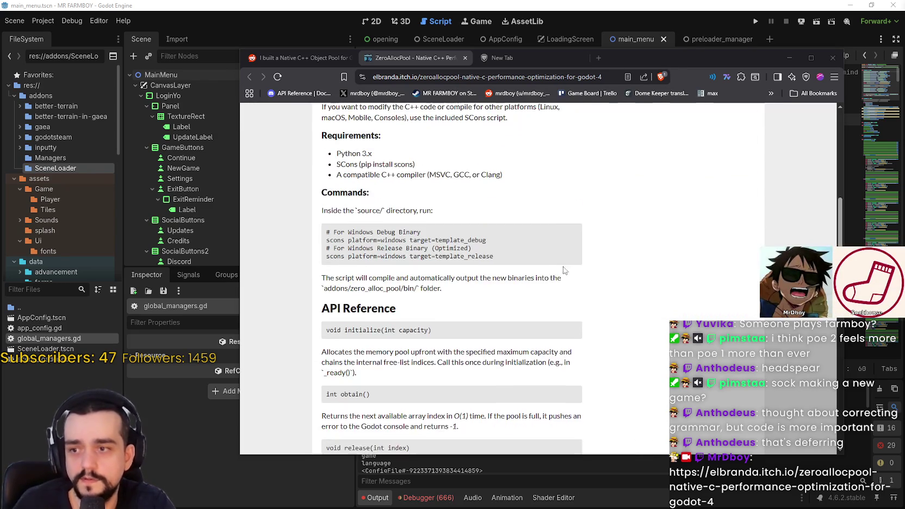
scroll(570, 271, "down", 3)
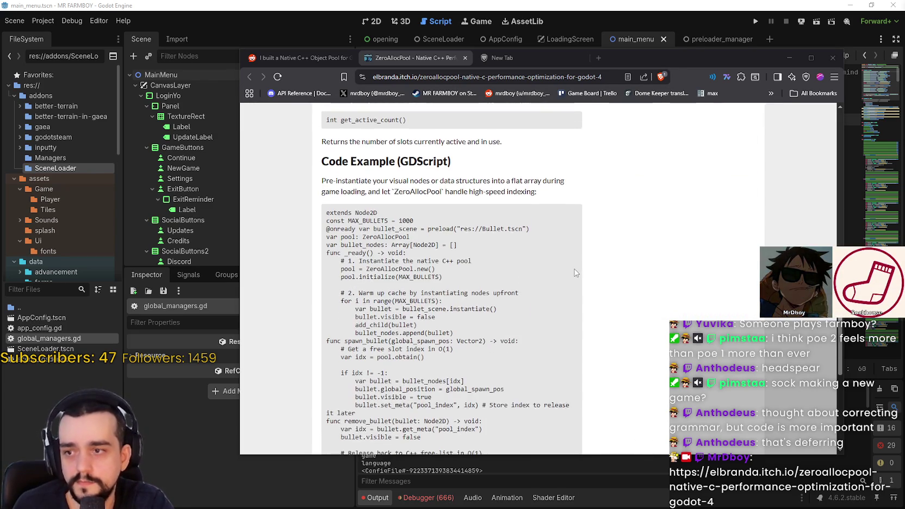
scroll(652, 296, "down", 4)
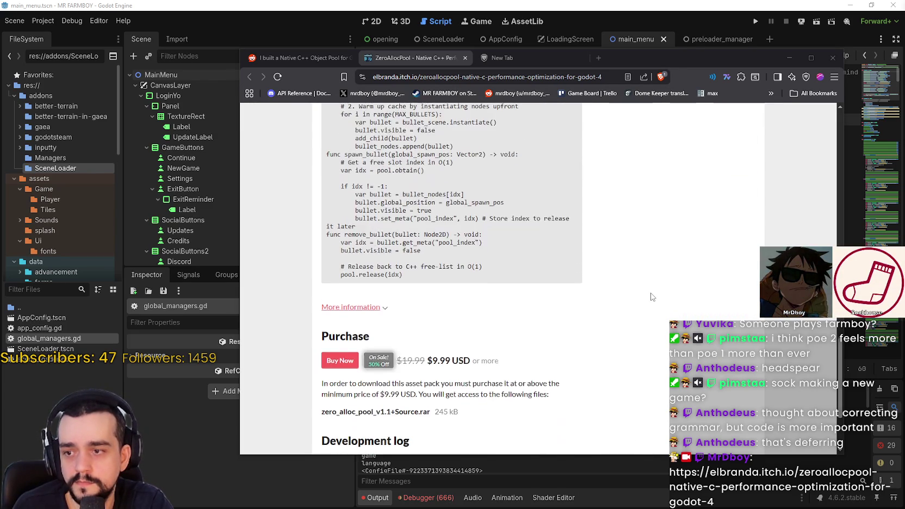
scroll(652, 296, "up", 10)
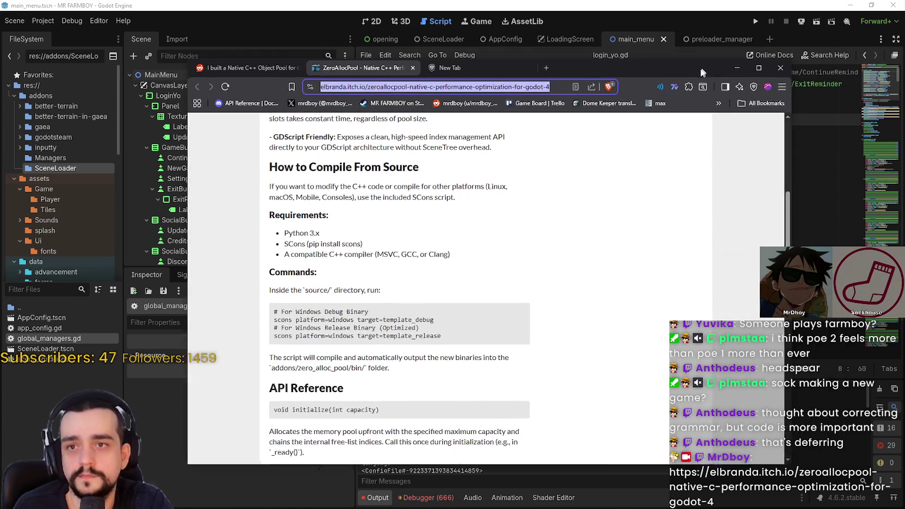
left_click(789, 57)
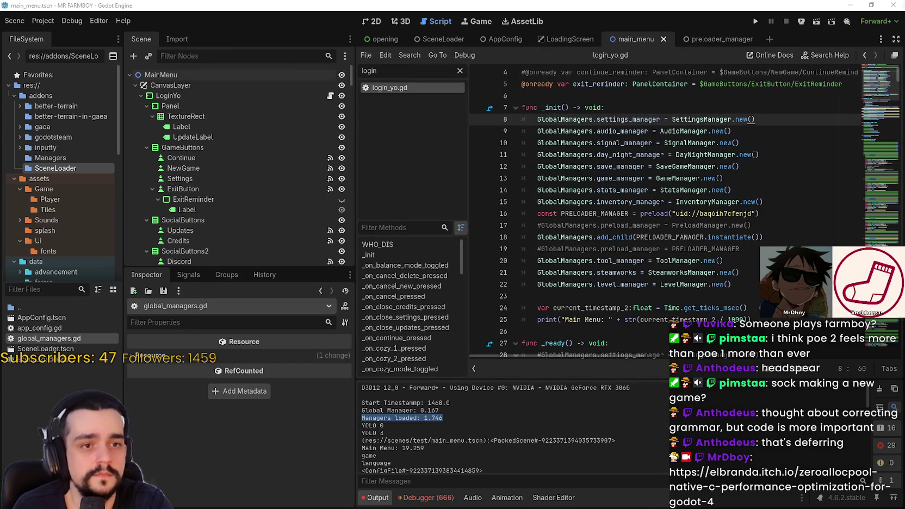
Check the add_child, instantiate and preload_manager lines 17–18 in login_yo.gd, then bring up Steam
left_click(598, 237)
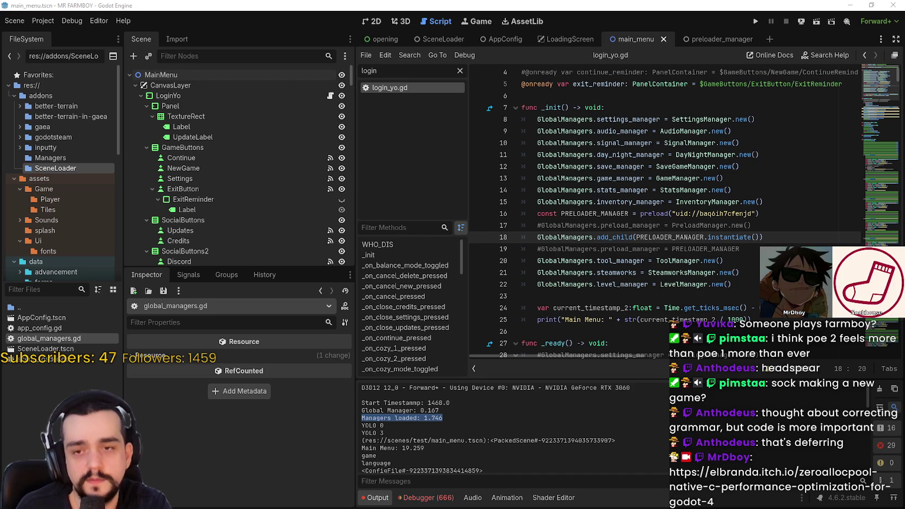
left_click(733, 237)
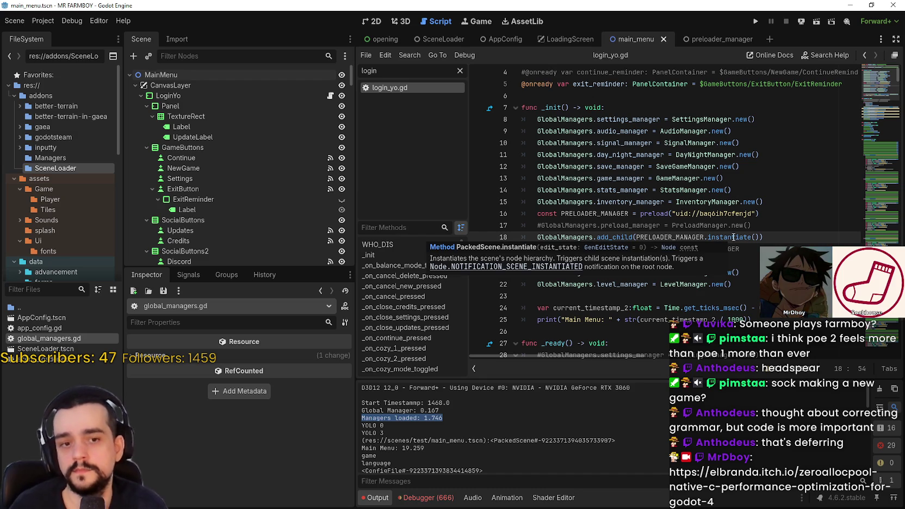
left_click(769, 225)
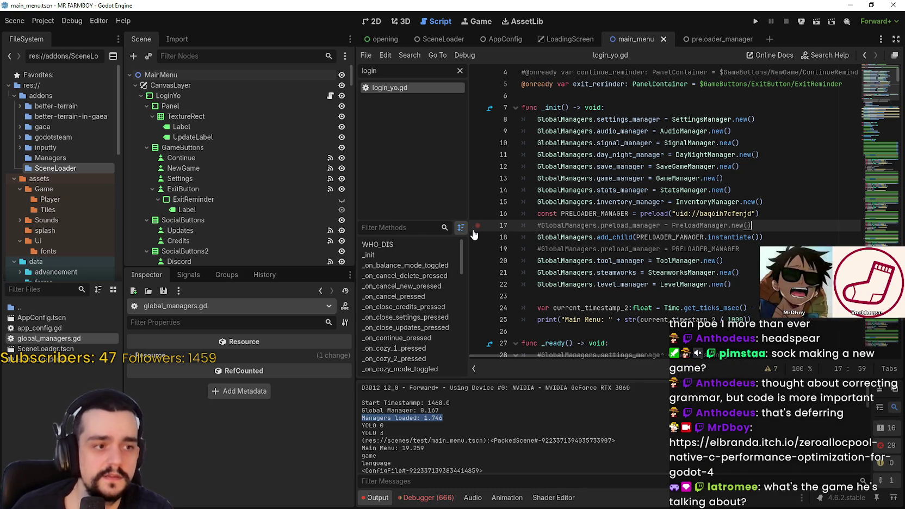
key("alt+Tab")
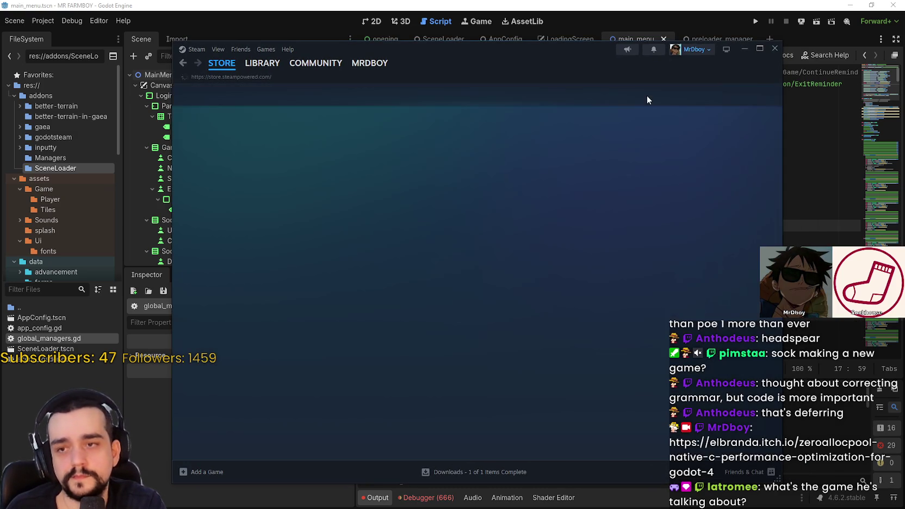
Search the Steam store for 'mining and' and open the Mining and Dwarves page
left_click(599, 94)
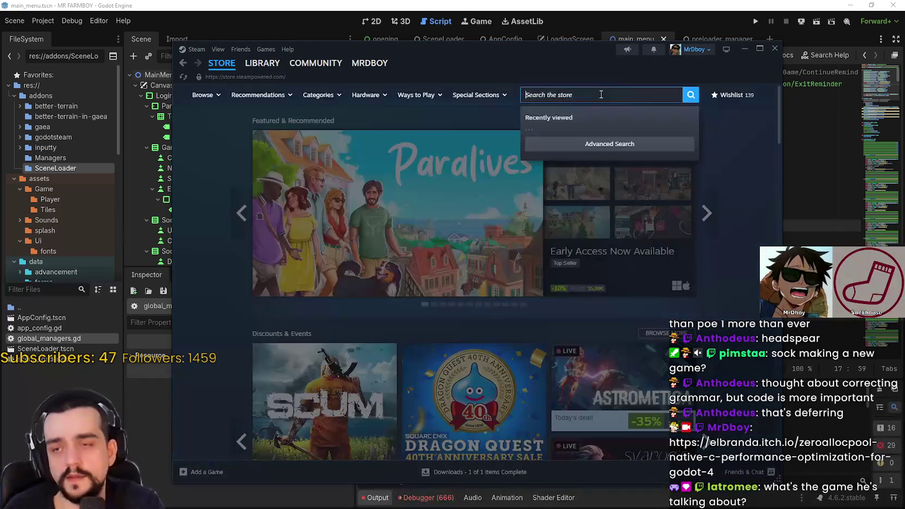
type("mining and")
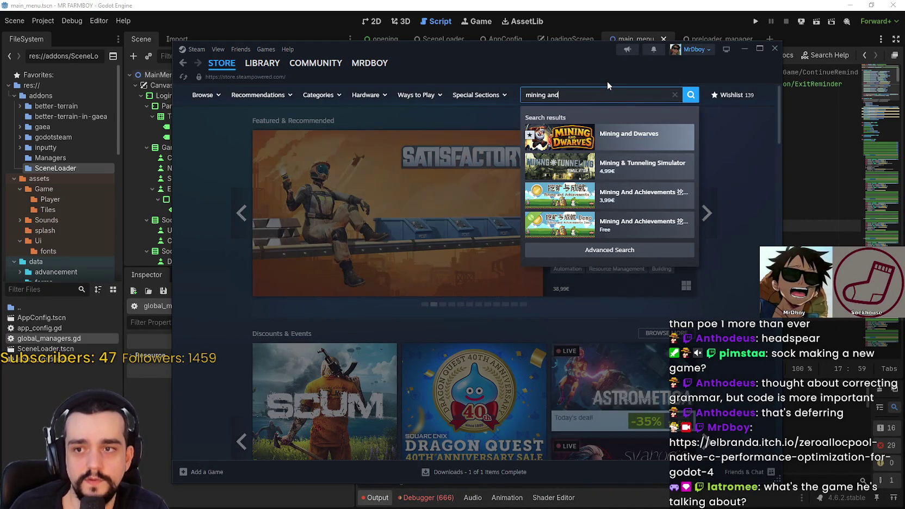
left_click(614, 133)
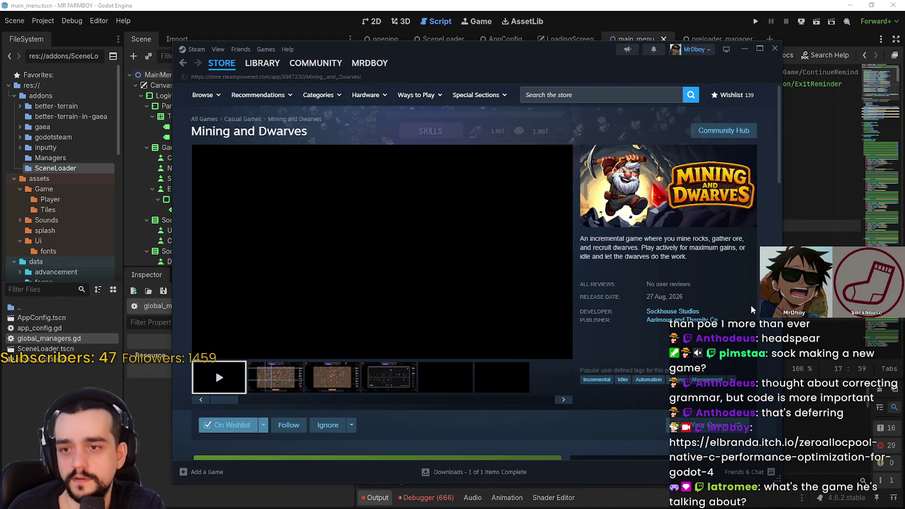
right_click(740, 279)
left_click(755, 354)
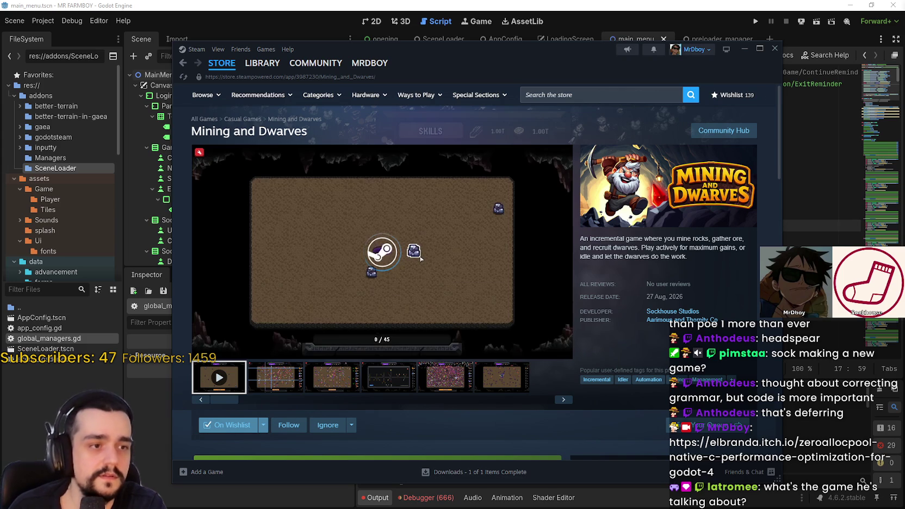
Play the Mining and Dwarves gameplay trailer
scroll(421, 304, "down", 3)
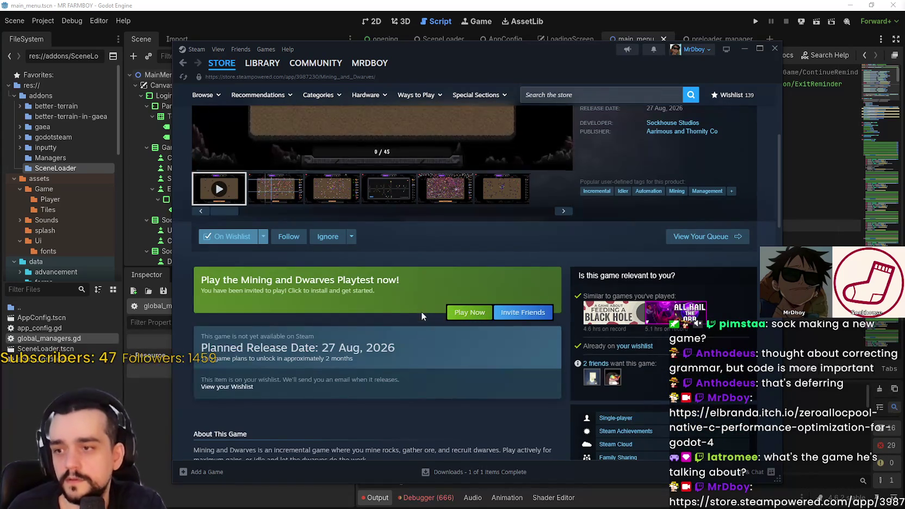
scroll(458, 370, "down", 2)
scroll(460, 367, "up", 5)
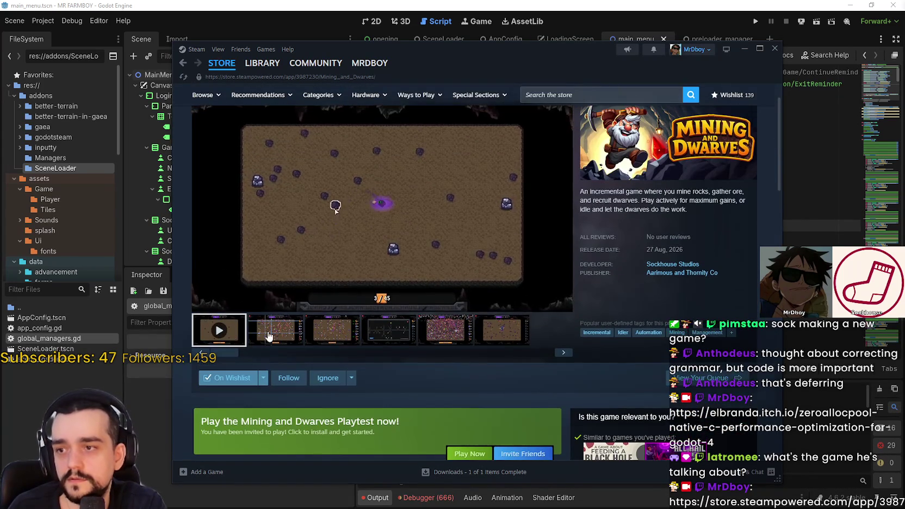
left_click_drag(661, 68, 678, 64)
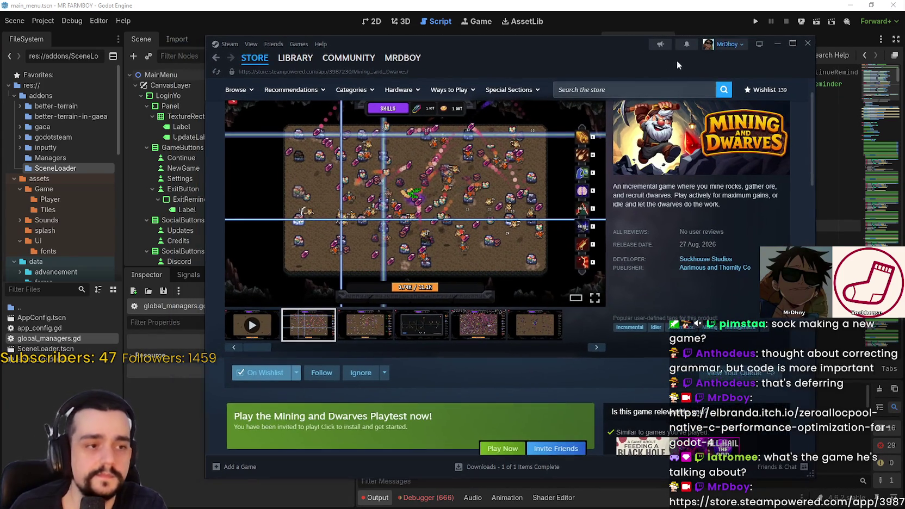
left_click(276, 319)
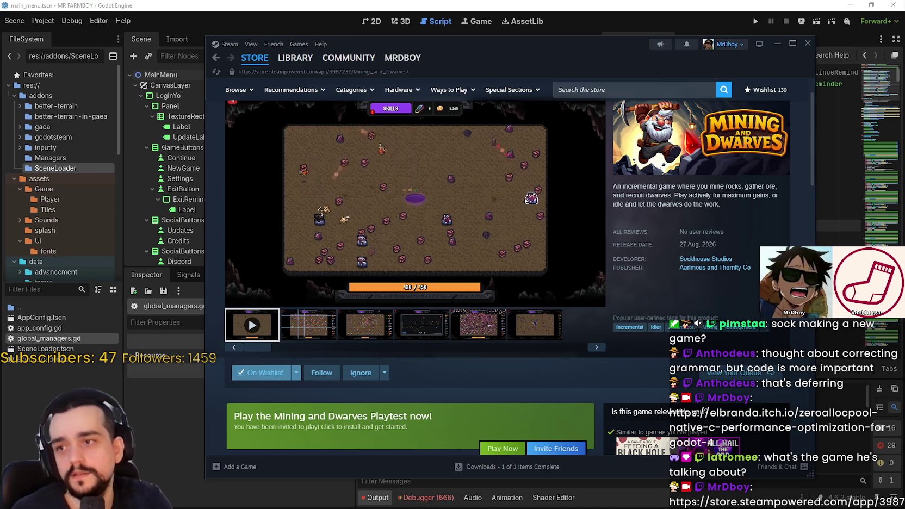
scroll(664, 263, "up", 2)
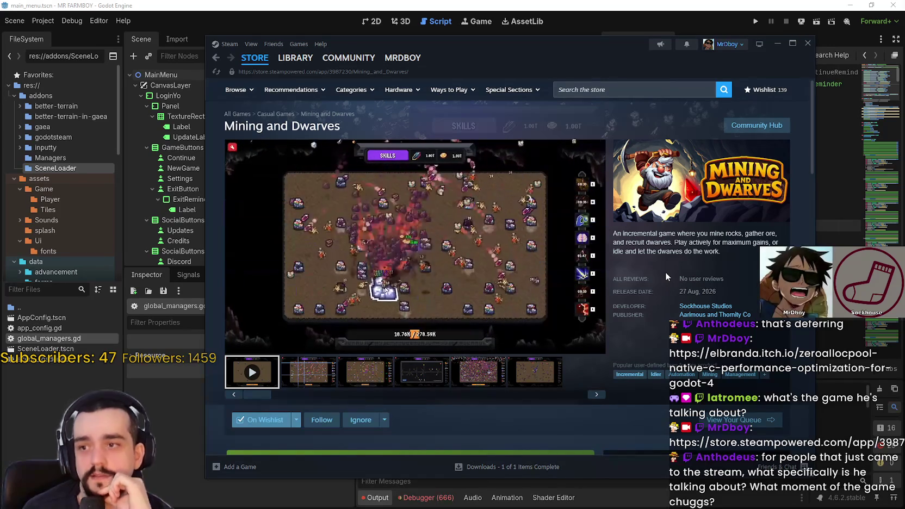
mouse_move(429, 217)
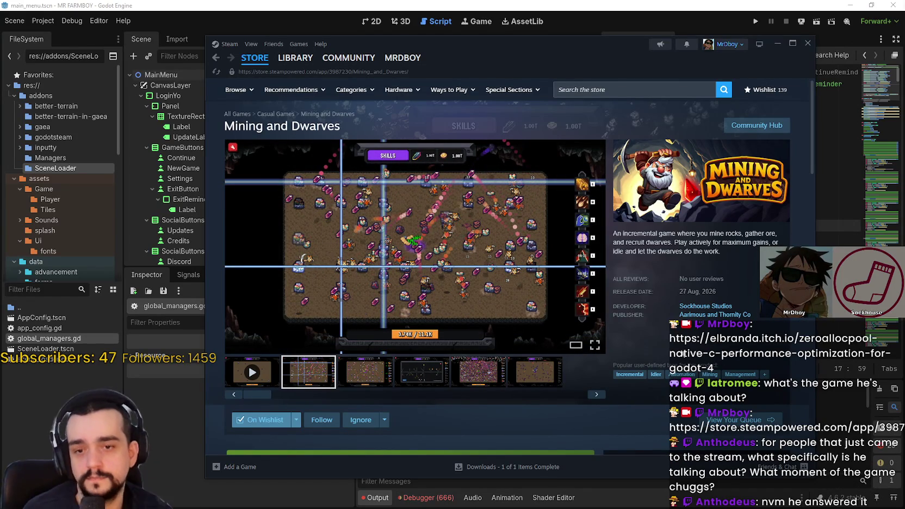
Flip through the Mining and Dwarves screenshots: fifth, sixth, second, then fifth again
left_click(468, 372)
left_click(513, 371)
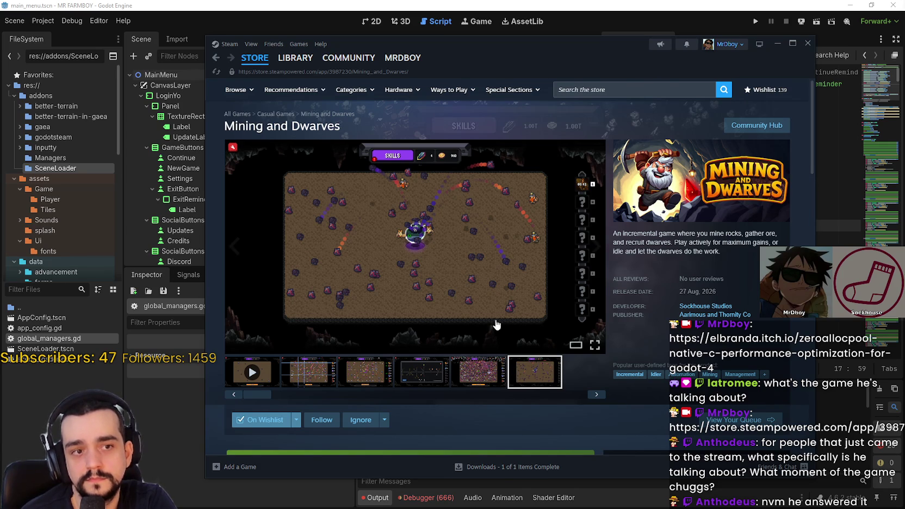
left_click(325, 376)
left_click(489, 375)
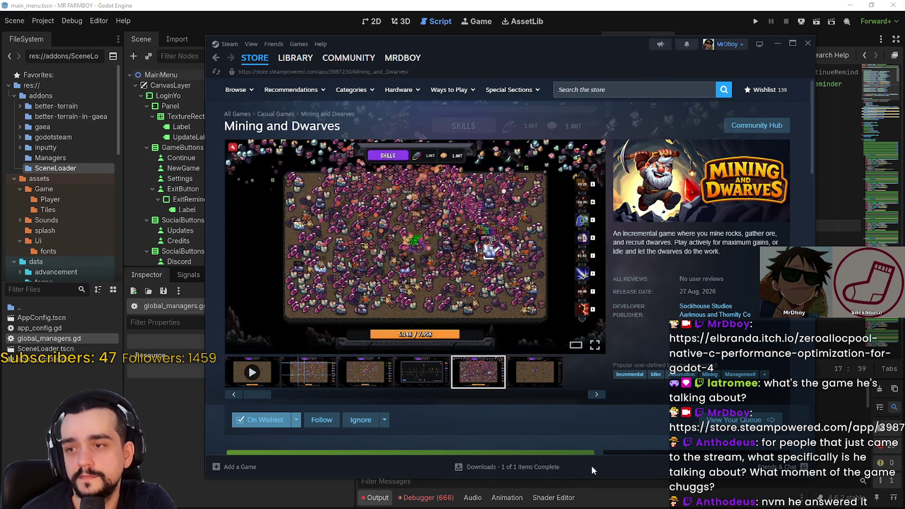
Enlarge a screenshot, advance to the next, close the viewer and return to Godot
left_click(487, 333)
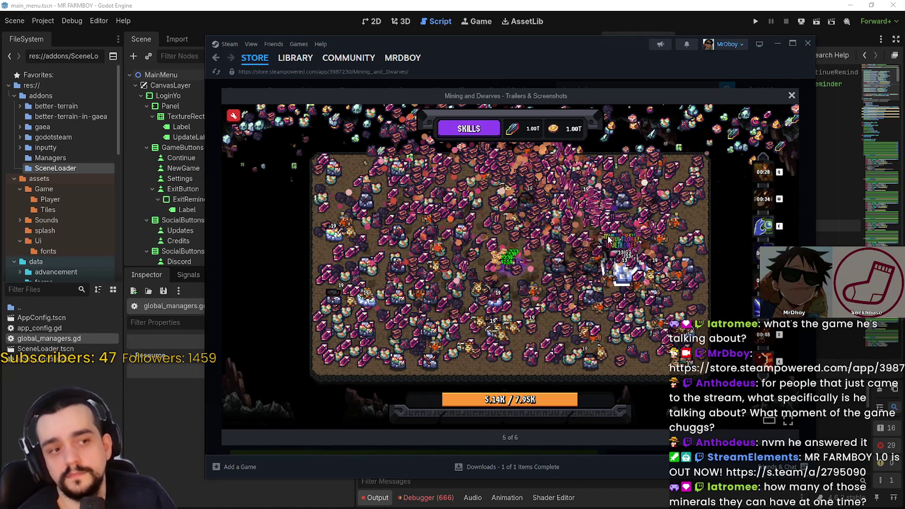
left_click(783, 265)
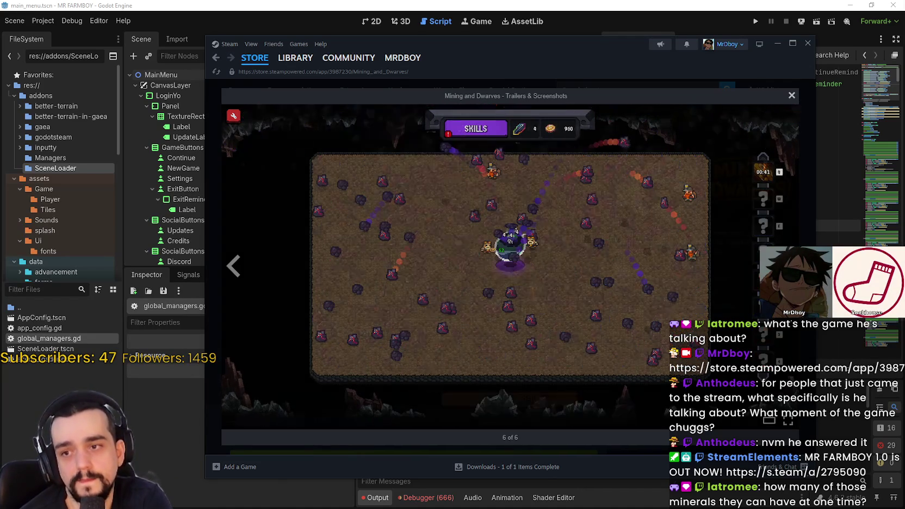
left_click(791, 95)
left_click(626, 5)
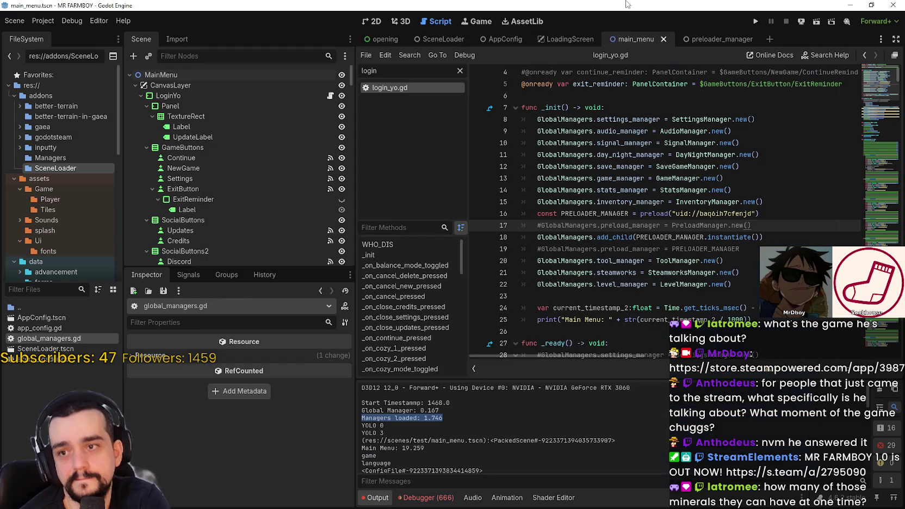
Open the third_map_the_endless.gd error from the Debugger's Errors list
left_click(671, 217)
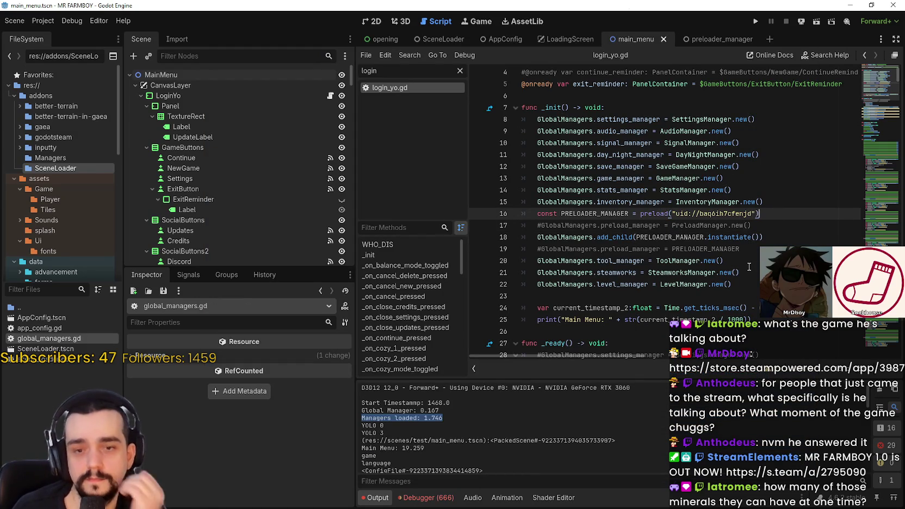
left_click(426, 497)
left_click(439, 379)
double_click(490, 450)
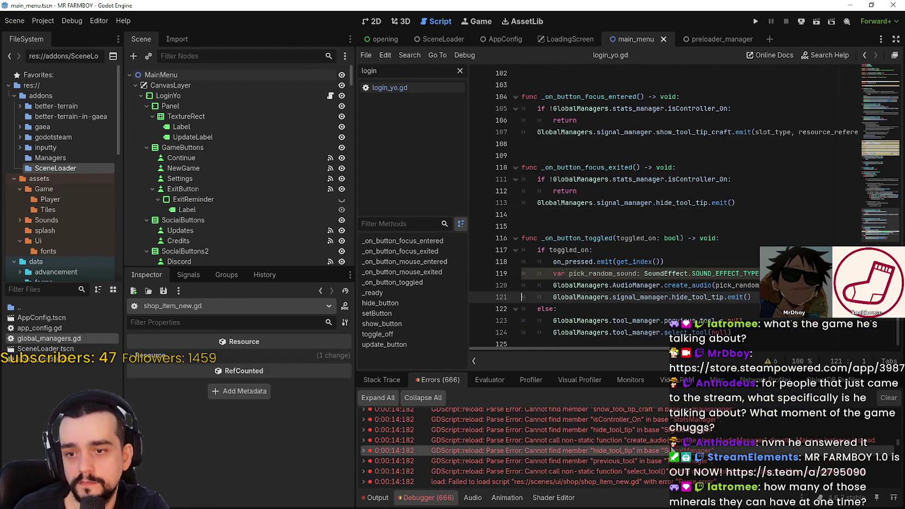
double_click(631, 447)
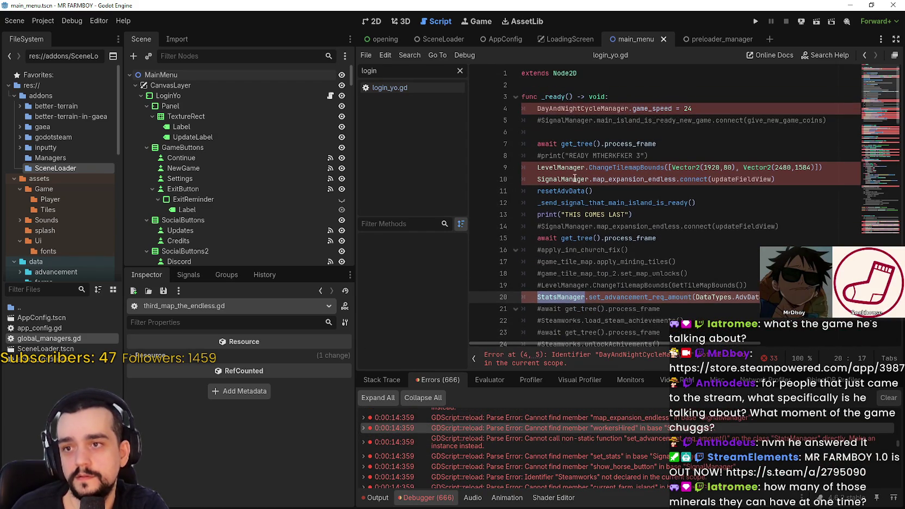
Replace DayAndNightCycleManager and LevelManager with GlobalManagers.day_night_manager and GlobalManagers.level_manager, and save
double_click(568, 101)
key("ctrl+d")
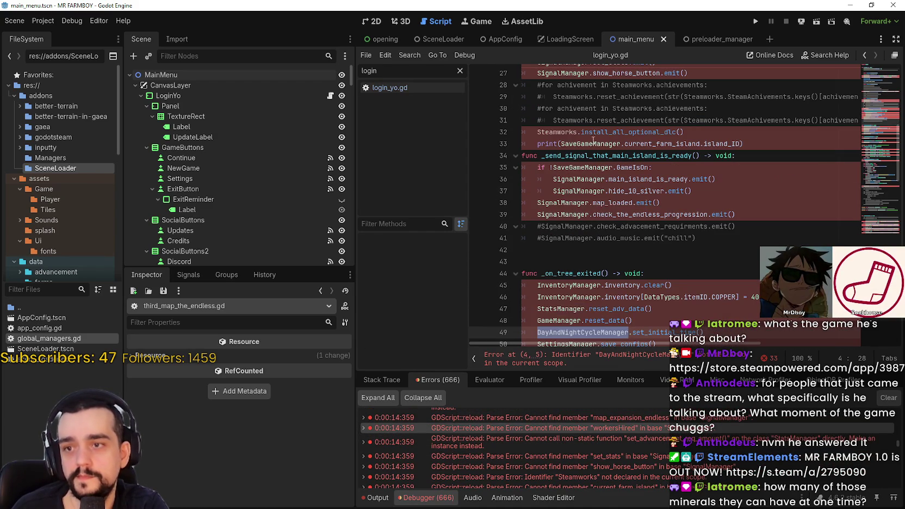
type("GlobalManagers.")
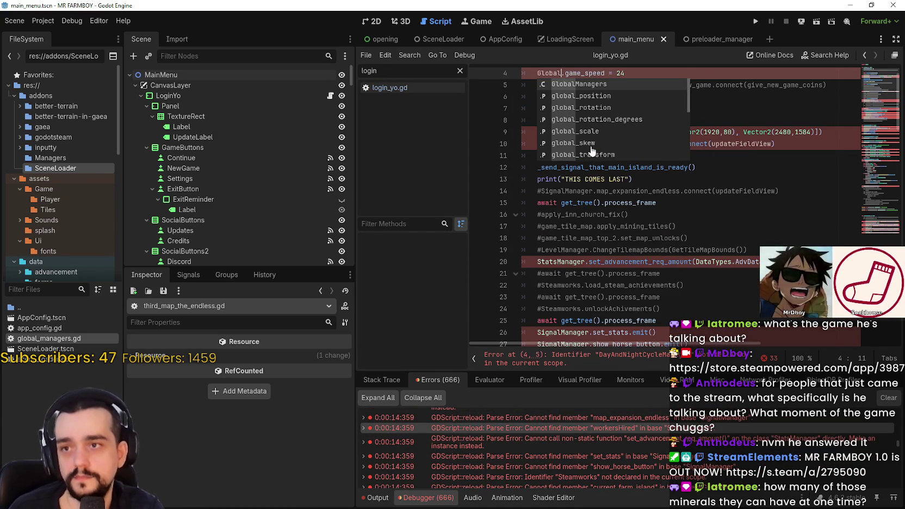
type("day_night_manager")
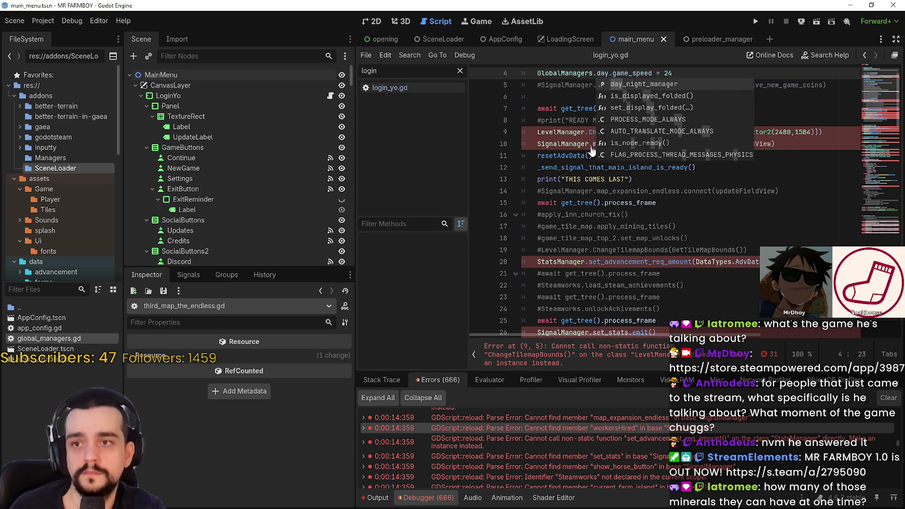
scroll(593, 144, "up", 1)
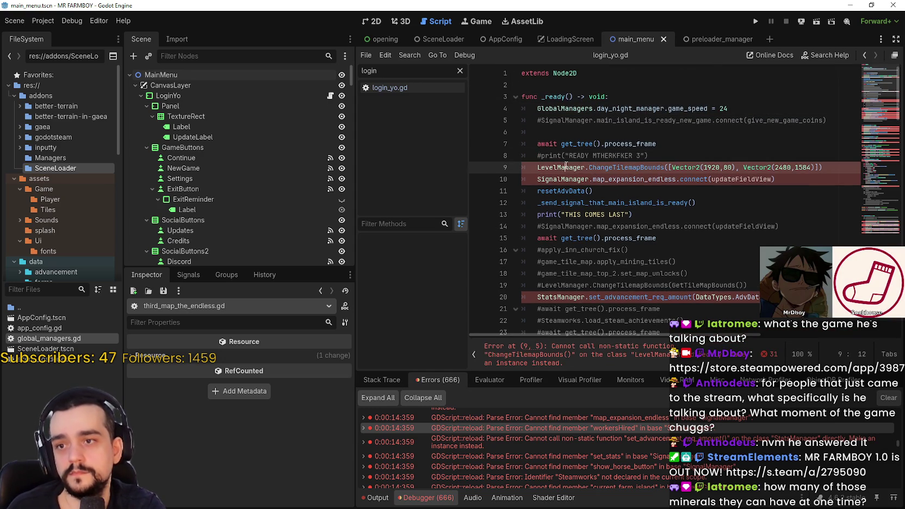
double_click(560, 167)
key("ctrl+d")
type("GlobalManagers.")
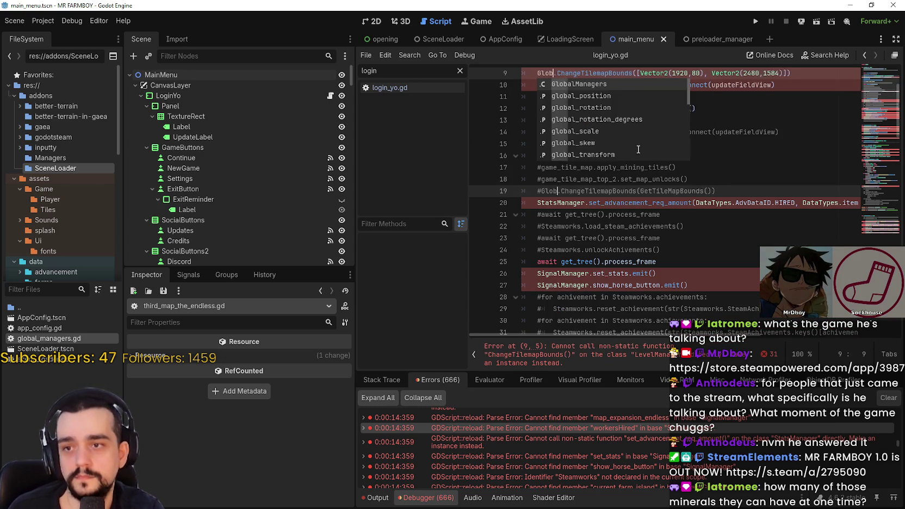
type("level_manager")
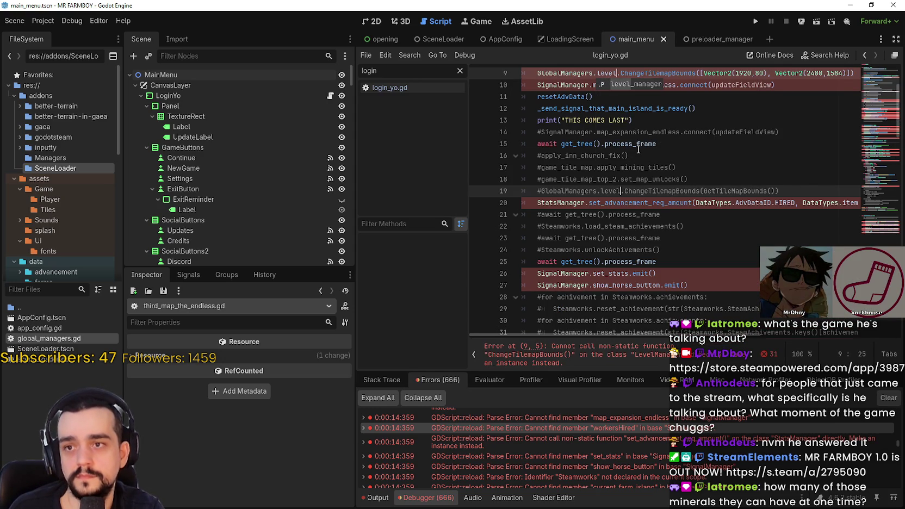
key("ctrl+s")
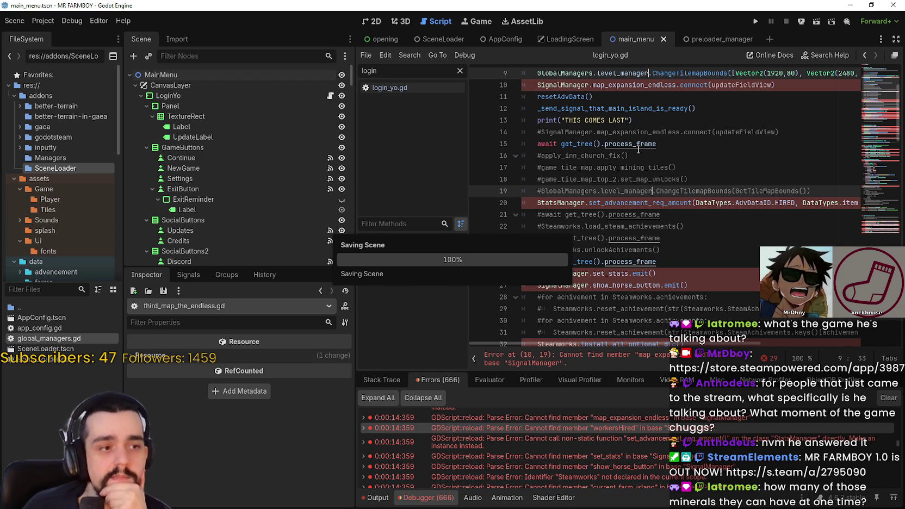
Replace SignalManager on line 10 with GlobalManagers.signal_manager
scroll(638, 148, "up", 1)
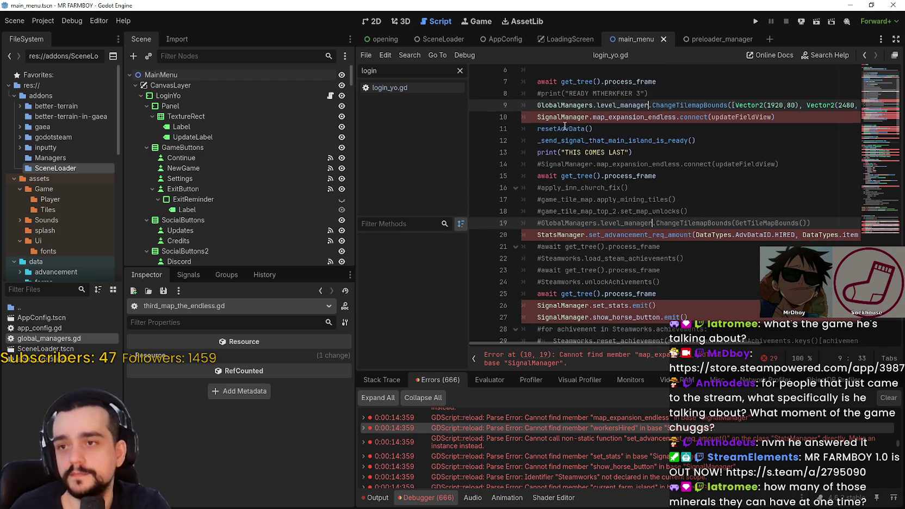
double_click(563, 117)
scroll(767, 189, "up", 1)
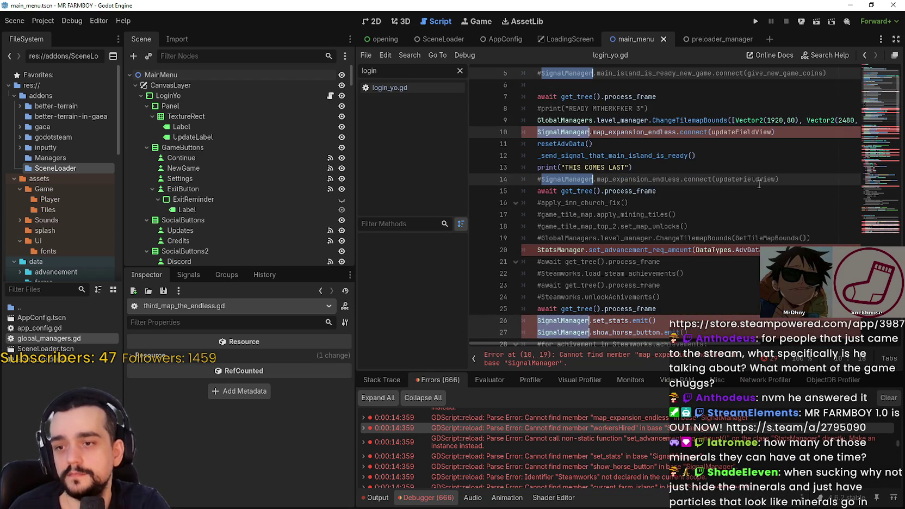
type("Global")
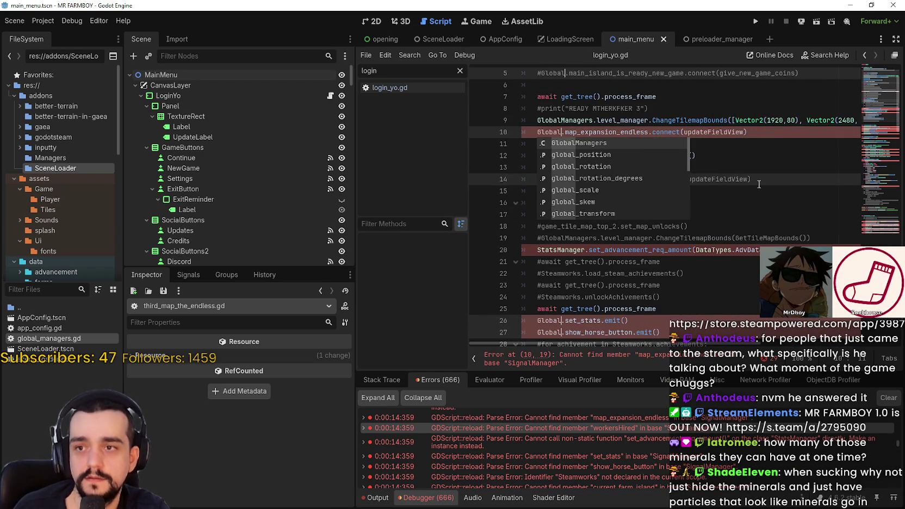
key("Return")
type(".le")
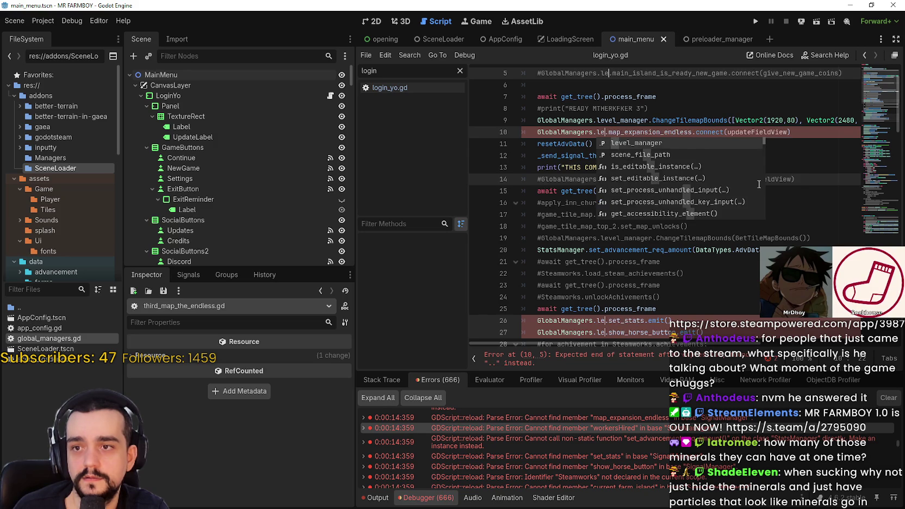
key("Return")
key("BackSpace")
key("BackSpace")
key("BackSpace")
key("BackSpace")
key("BackSpace")
key("BackSpace")
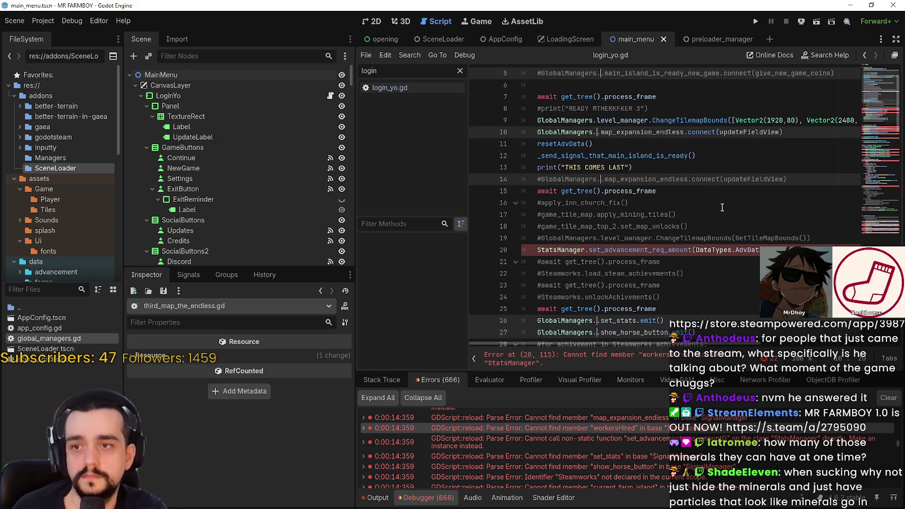
type(".signal")
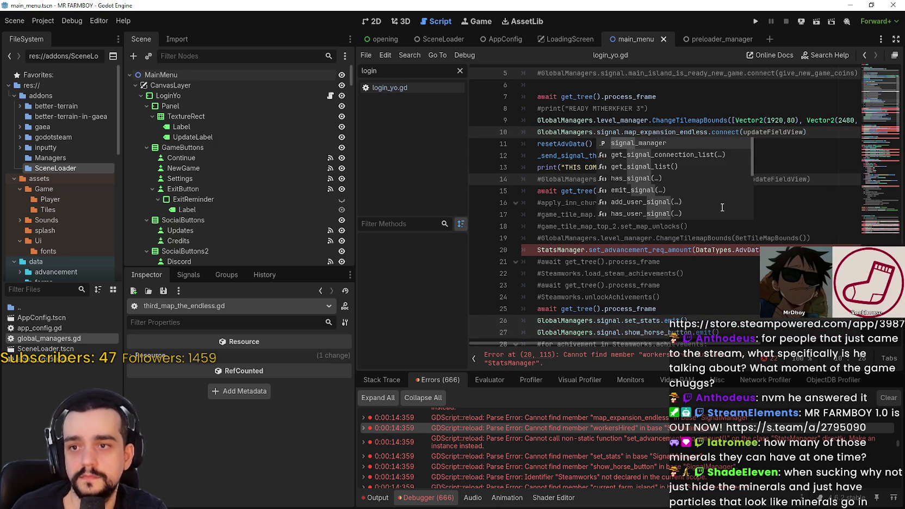
key("Return")
Start typing the GlobalManagers reference on line 20
scroll(722, 207, "down", 2)
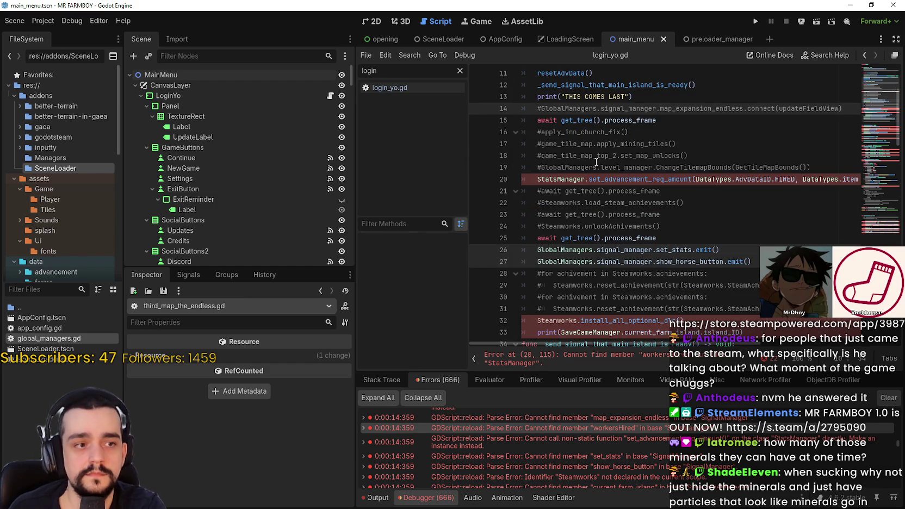
left_click(568, 178)
type("G")
scroll(653, 146, "down", 3)
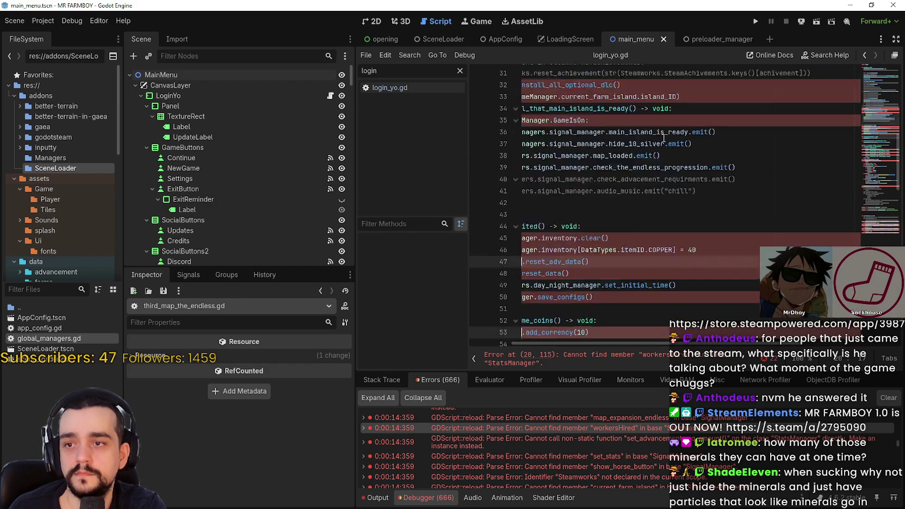
Finish line 20 as GlobalManagers.stats_manager and change Steamworks on line 32 to GlobalManagers.steamworks
type("lobalManagers.")
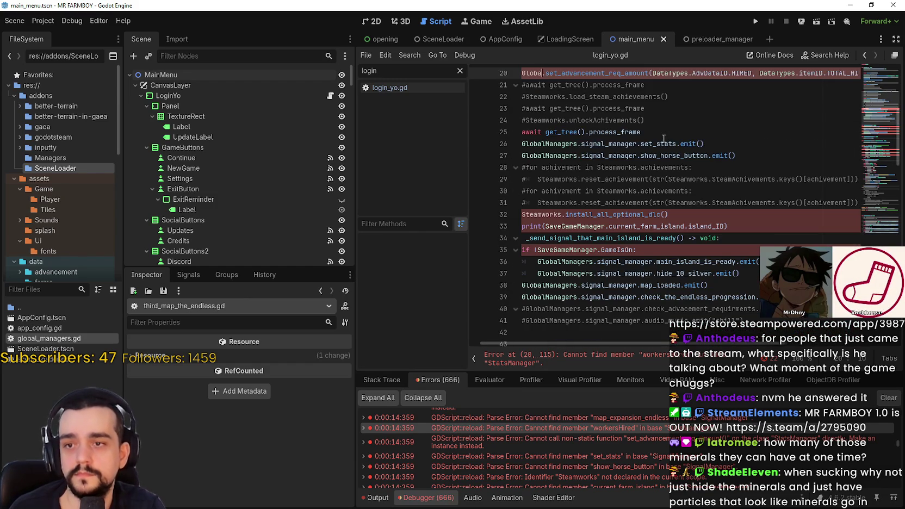
type("stats")
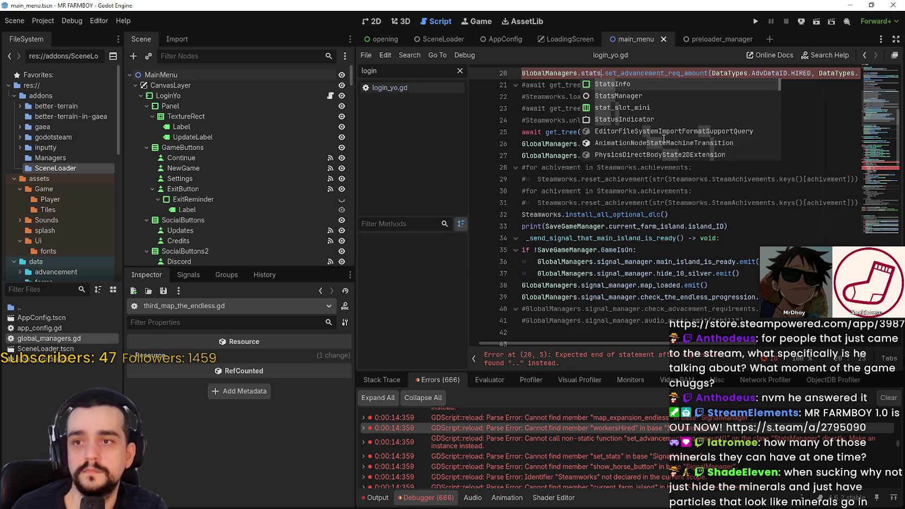
key("Return")
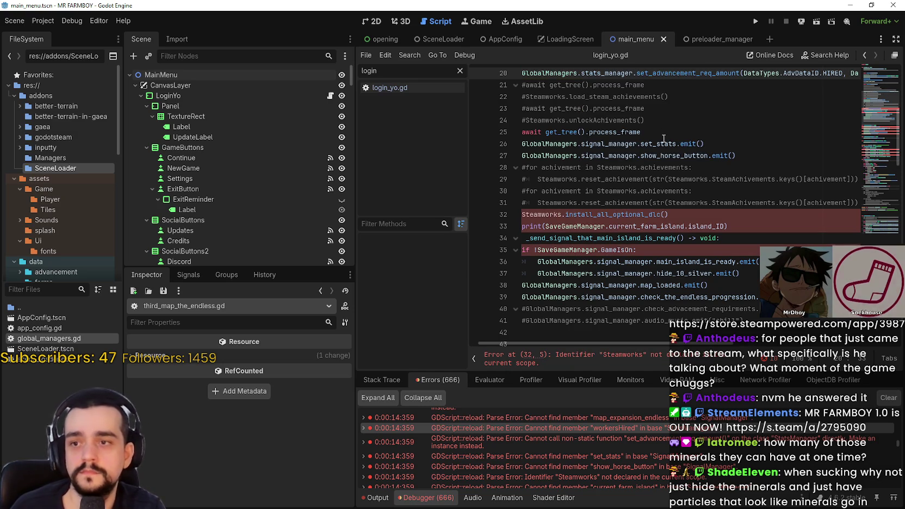
double_click(561, 214)
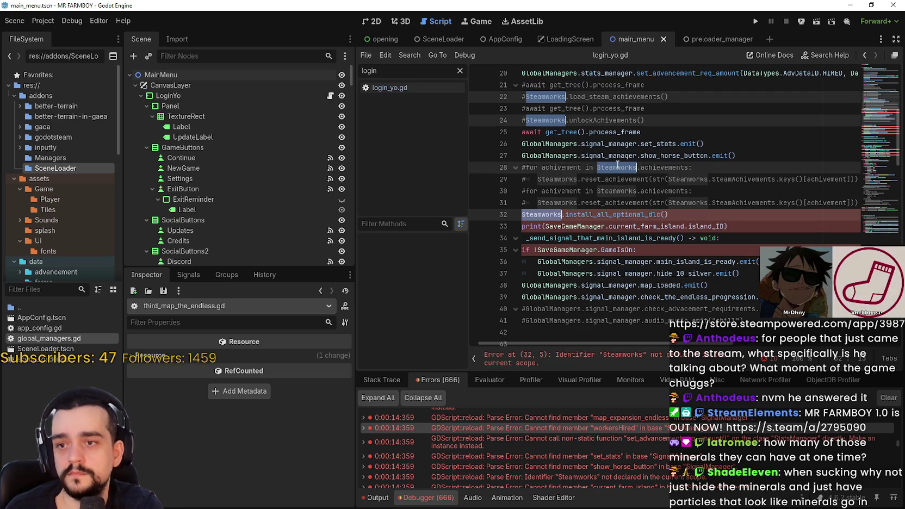
type("Global")
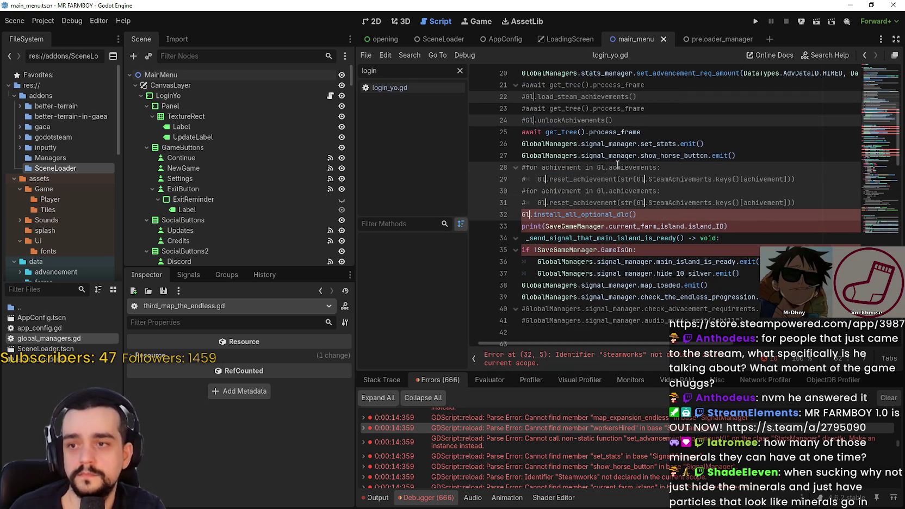
key("Return")
type("steamworks")
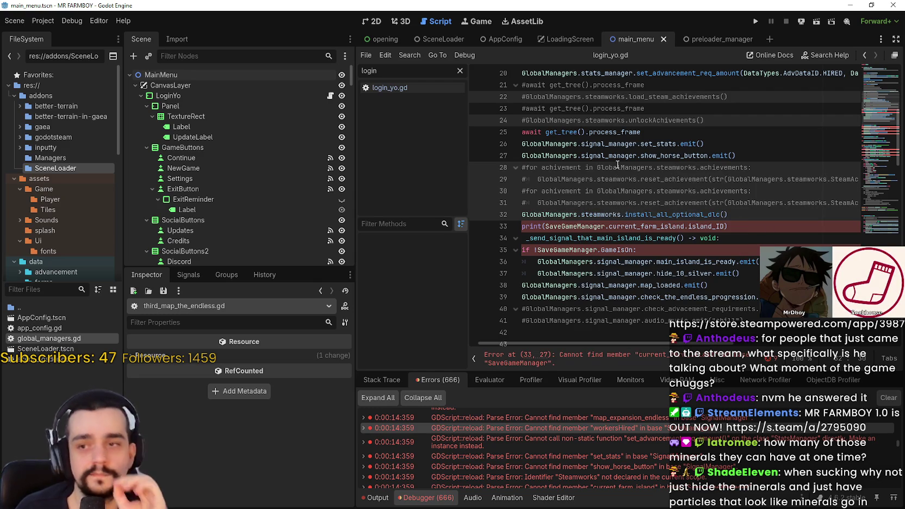
Comment out line 33, change SaveGameManager on line 35 to GlobalManagers.save_manager, and save
left_click(535, 225)
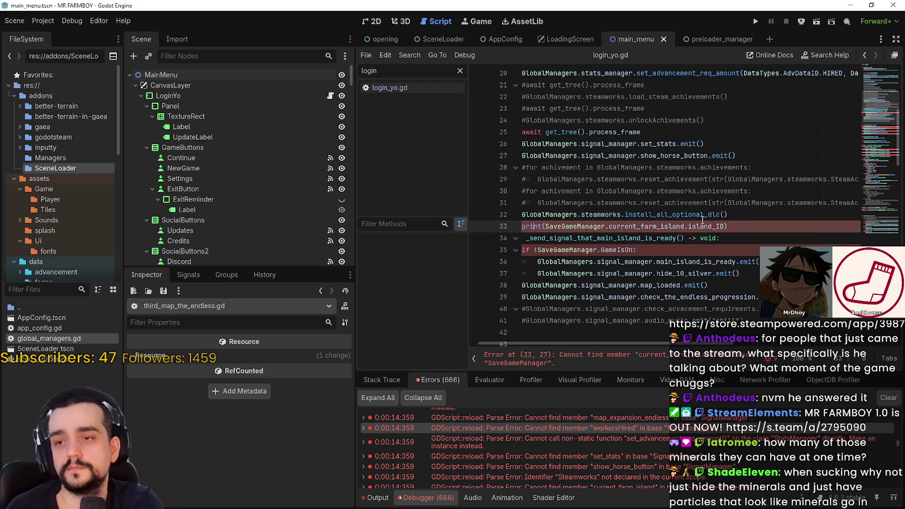
scroll(742, 225, "left", 1)
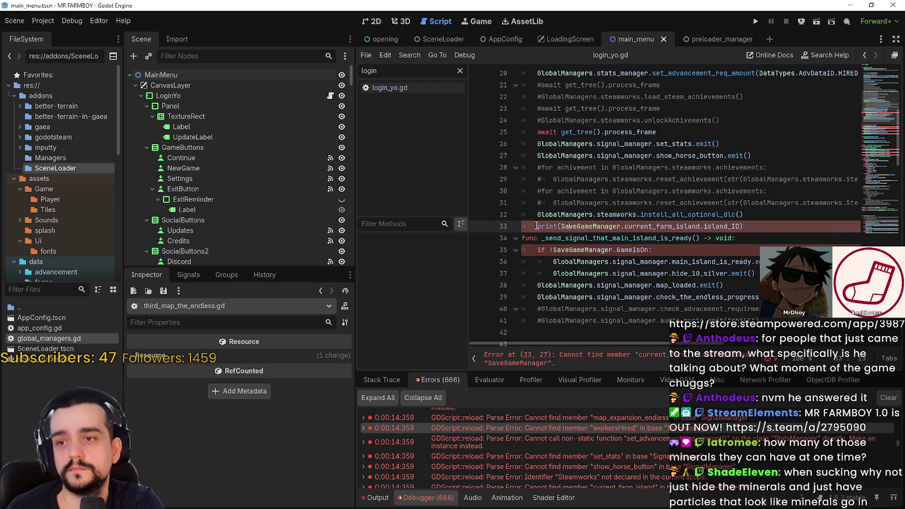
type("#")
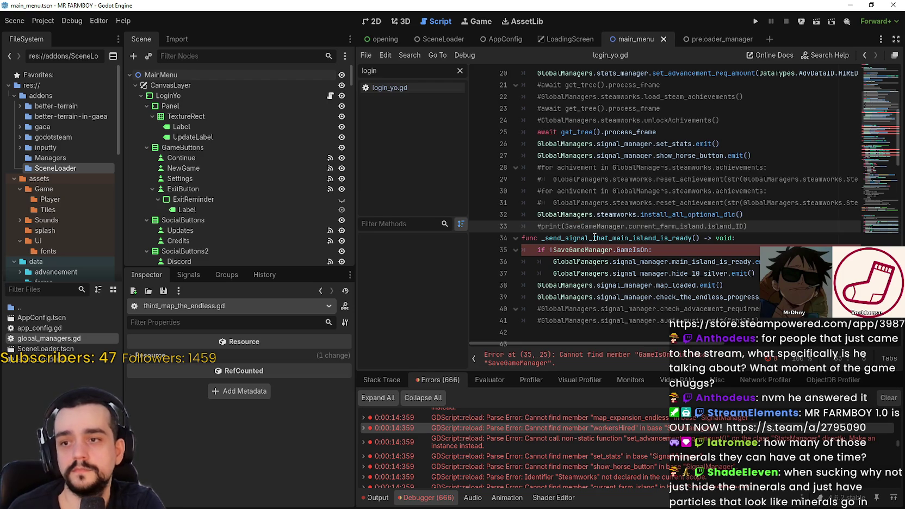
double_click(564, 249)
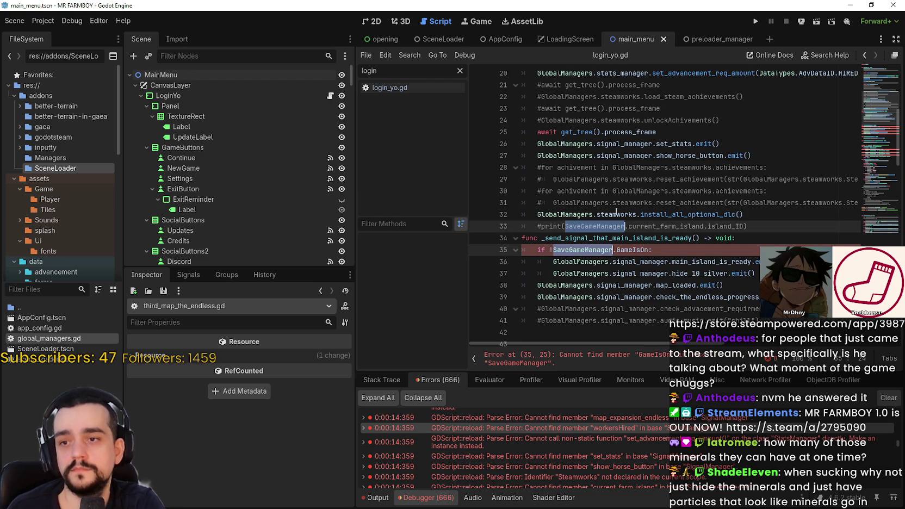
type("Global")
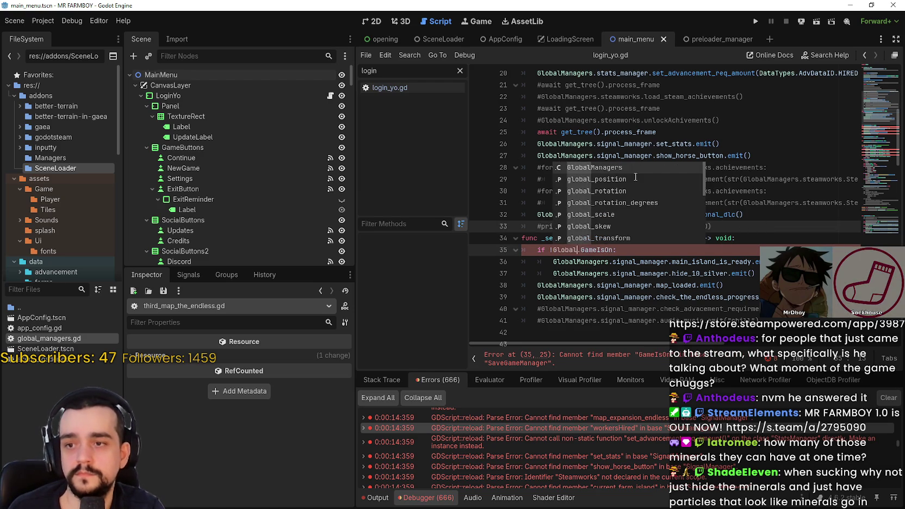
key("Return")
type(".save")
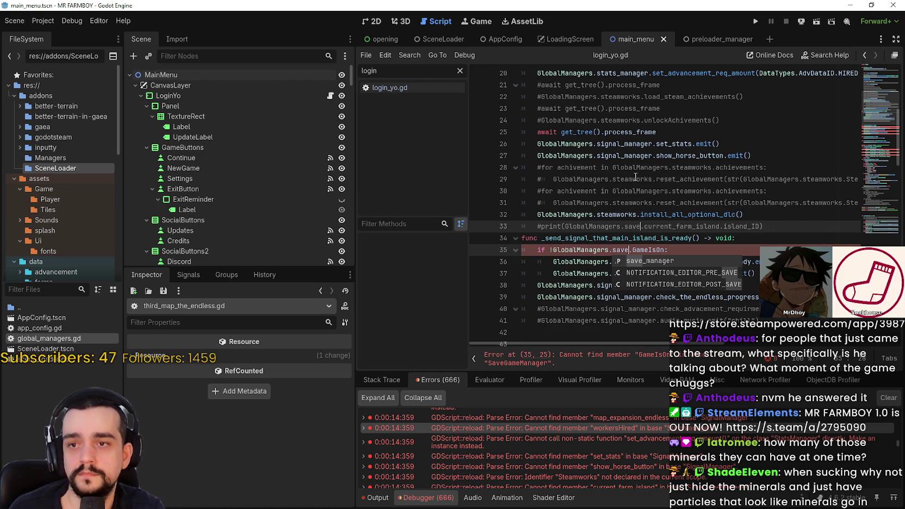
key("Return")
key("ctrl+s")
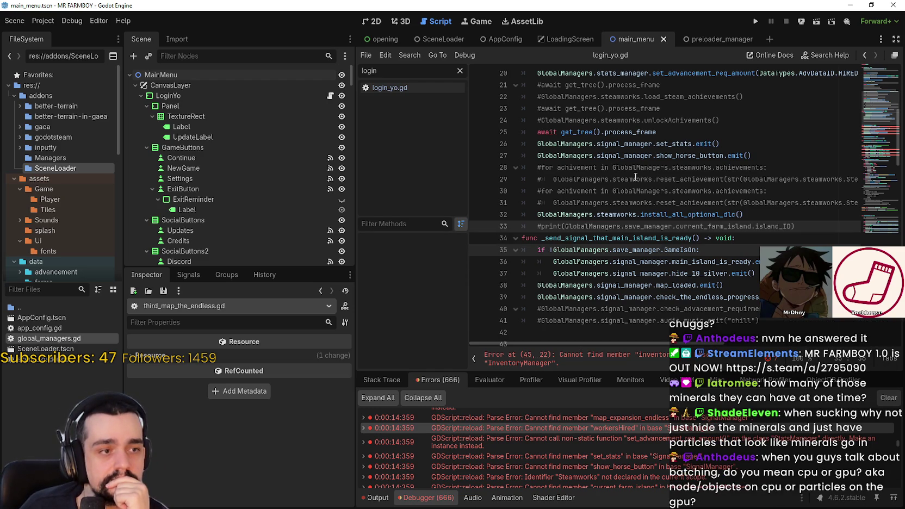
scroll(733, 194, "down", 5)
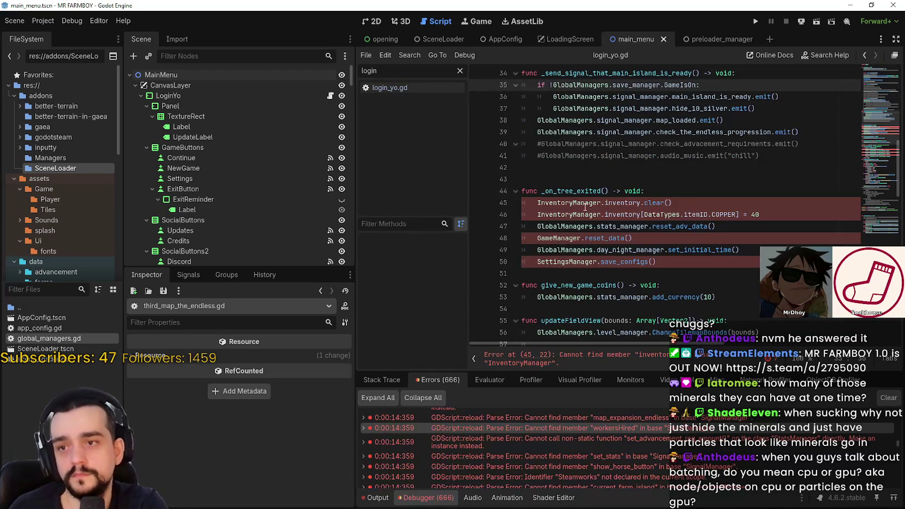
Replace InventoryManager on lines 45 and 46 with GlobalManagers.inventory_manager
double_click(585, 205)
key("ctrl+d")
type("Global")
key("Return")
type("inventory")
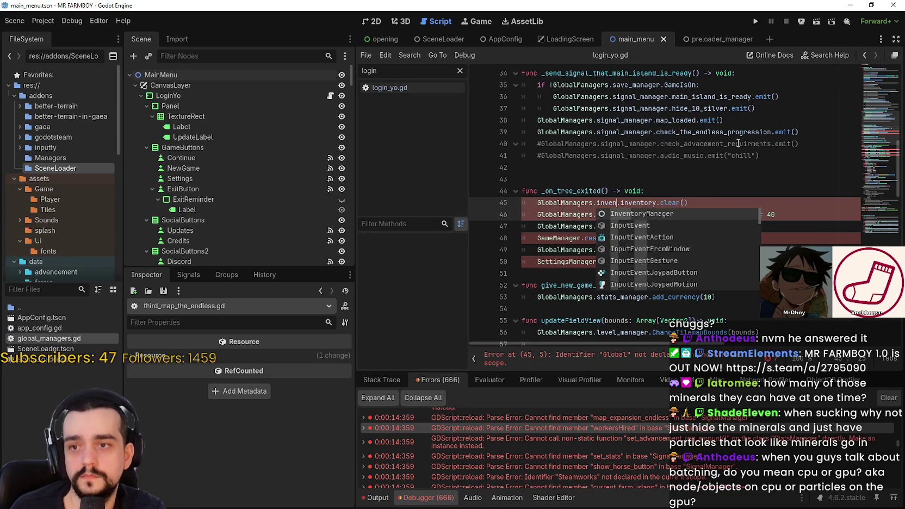
key("Return")
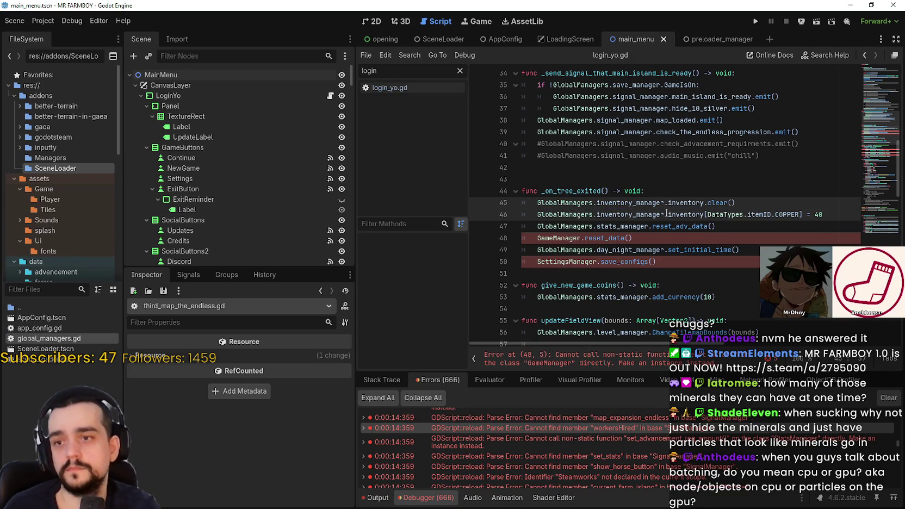
Replace every GameManager reference with GlobalManagers.game_manager and save
double_click(577, 236)
scroll(668, 141, "down", 3)
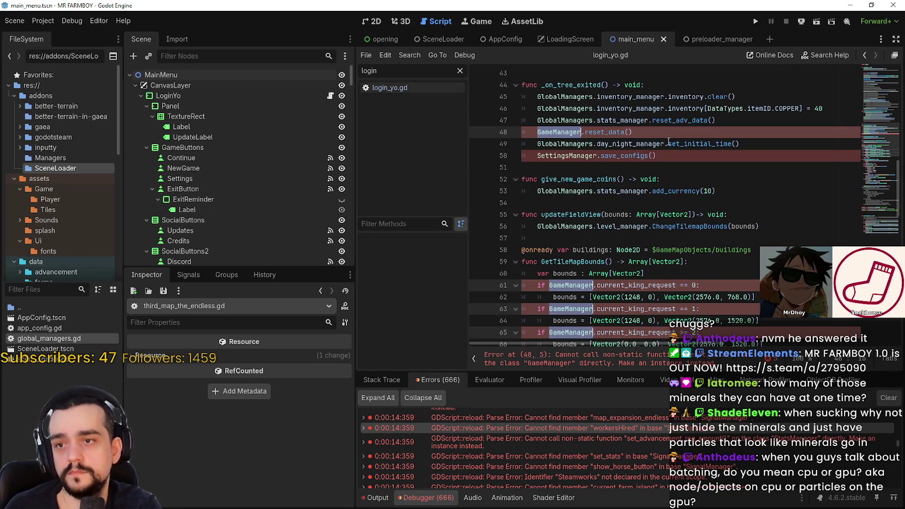
type("GlobalManagers.")
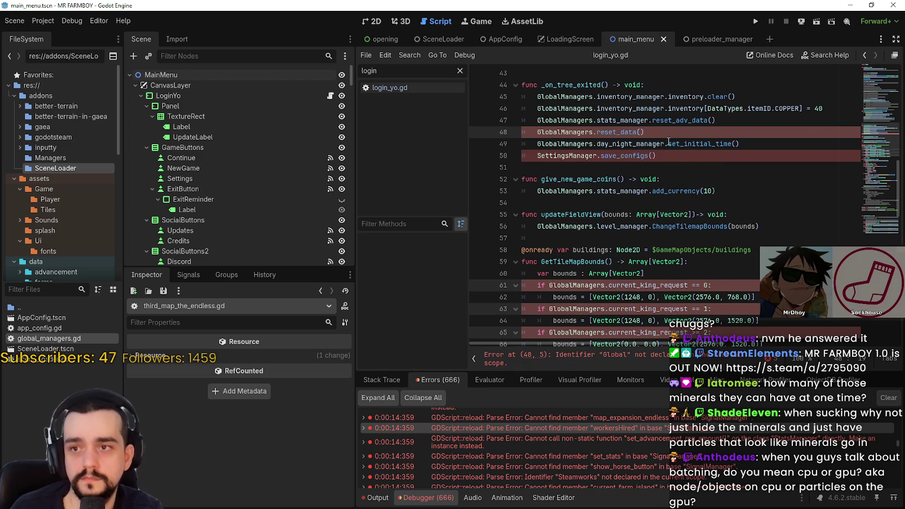
type("game.")
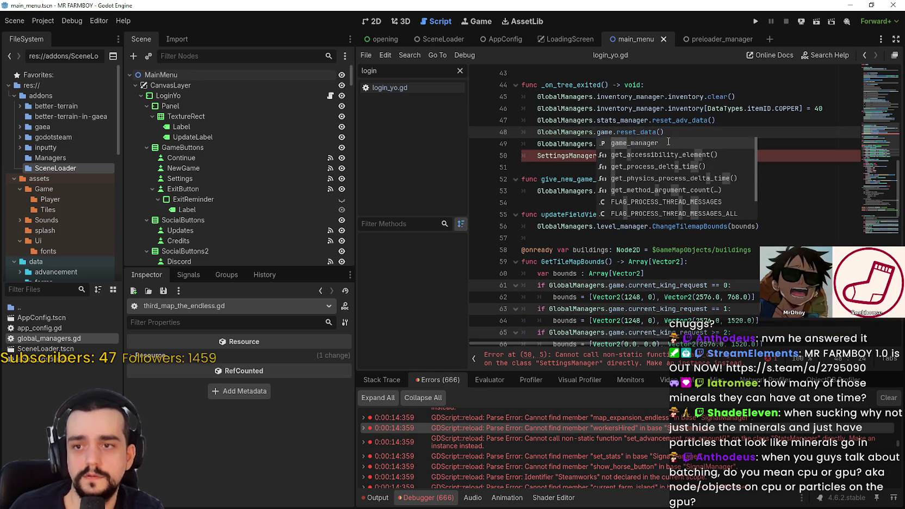
key("Return")
key("ctrl+s")
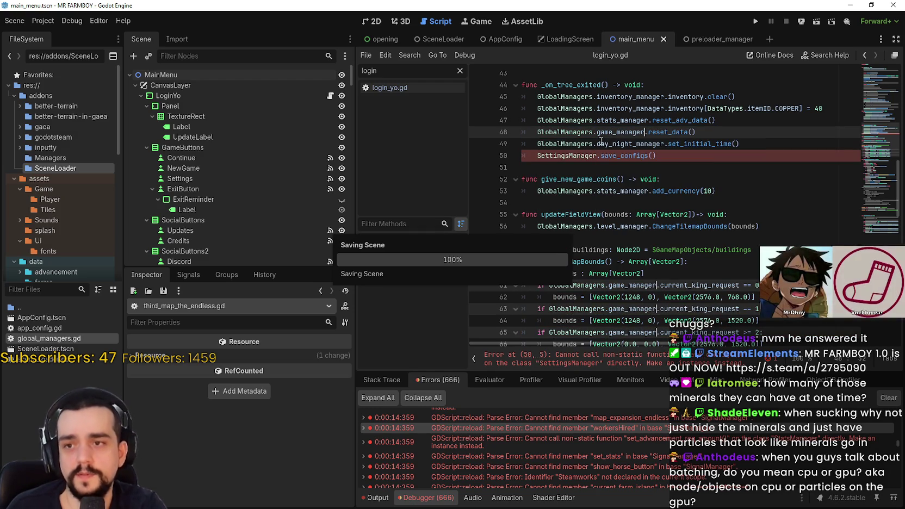
Replace SettingsManager on line 50 with GlobalManagers.settings_manager and save
double_click(581, 156)
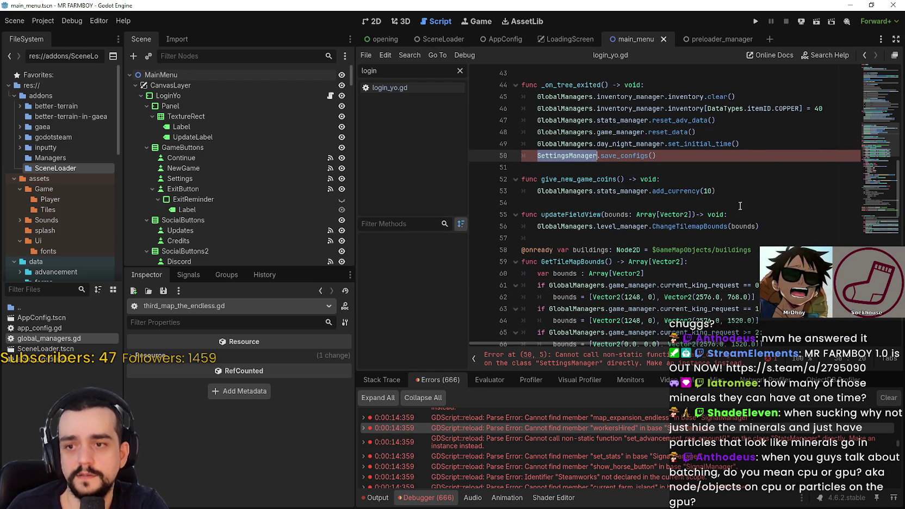
type("Global")
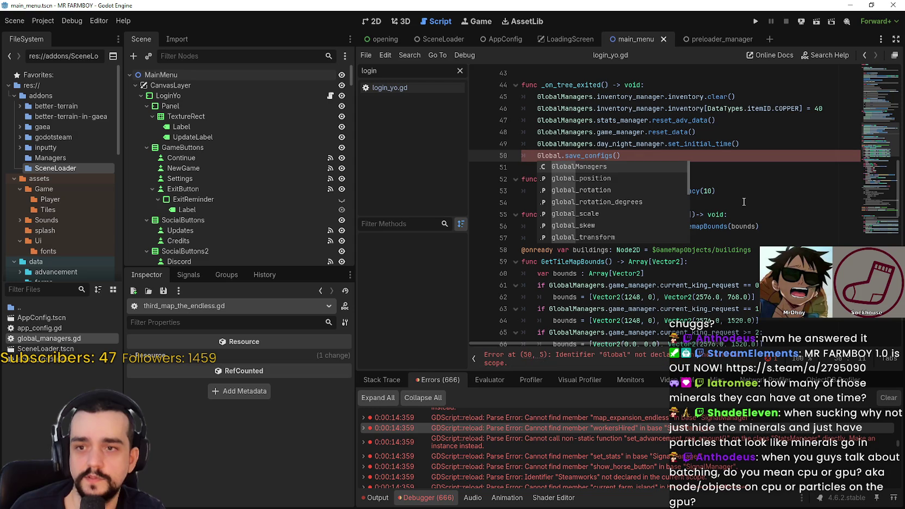
key("Return")
type(".sett")
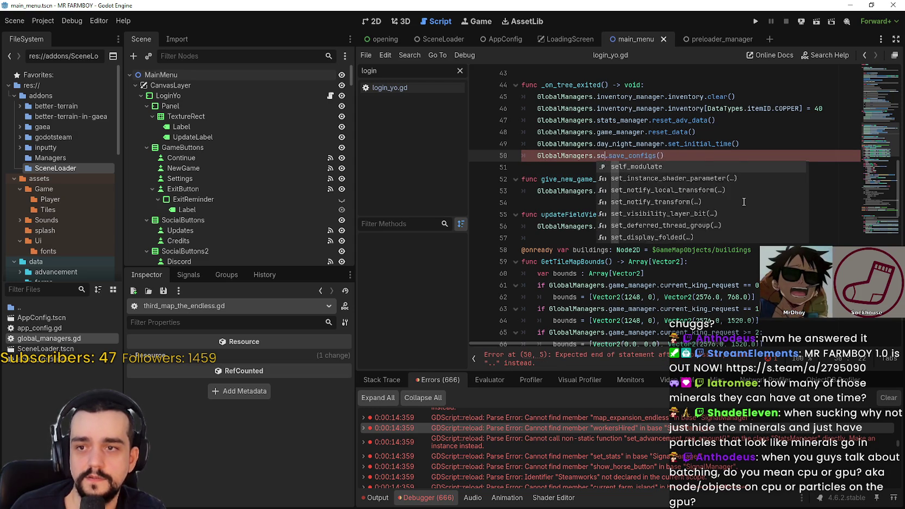
type("ings")
key("Return")
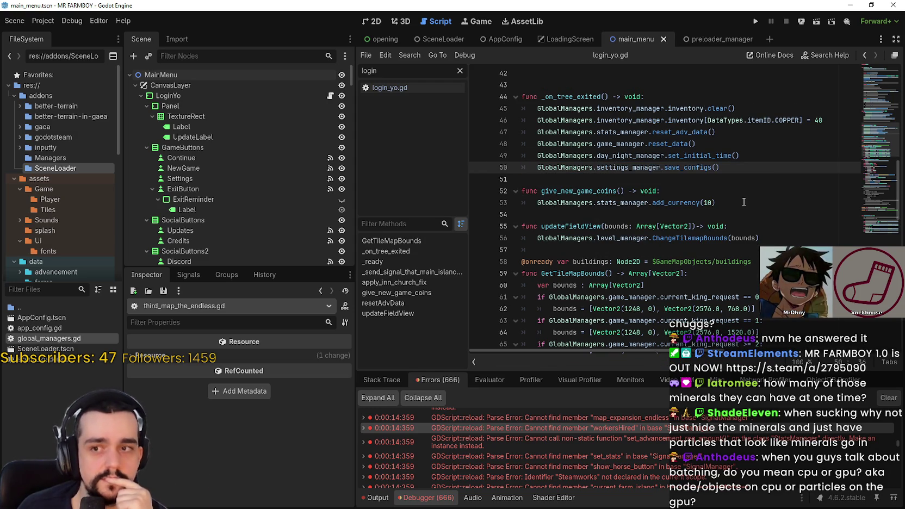
key("ctrl+s")
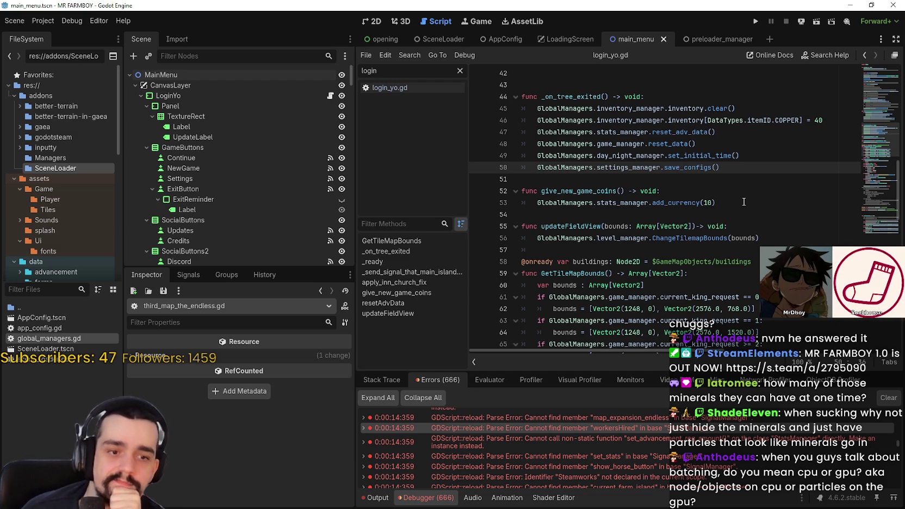
Undo the last edit, then review lines 87, 57, 44, 14 and 11 of login_yo.gd, saving along the way
key("ctrl+z")
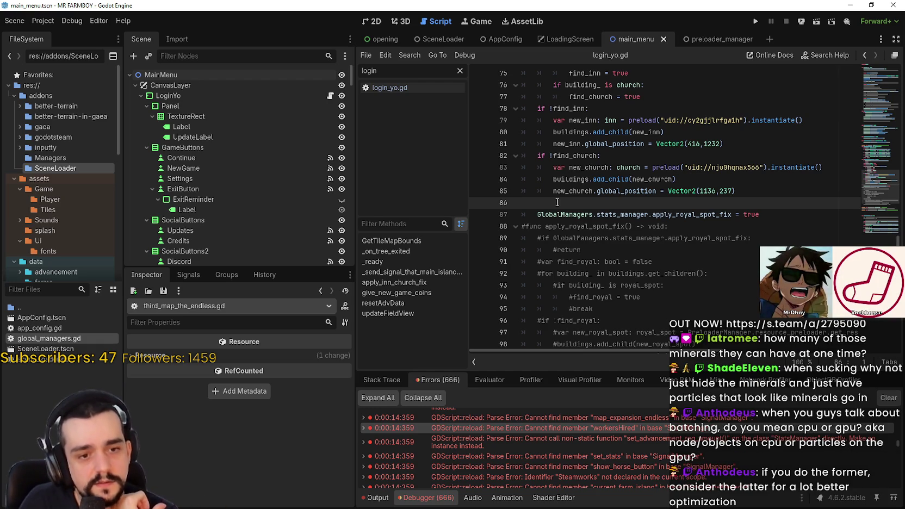
left_click(615, 217)
key("ctrl+s")
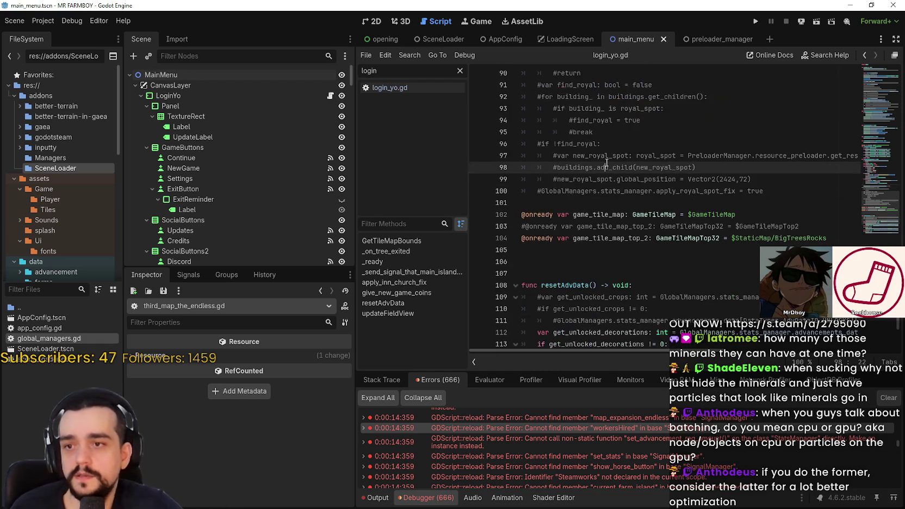
scroll(651, 217, "up", 11)
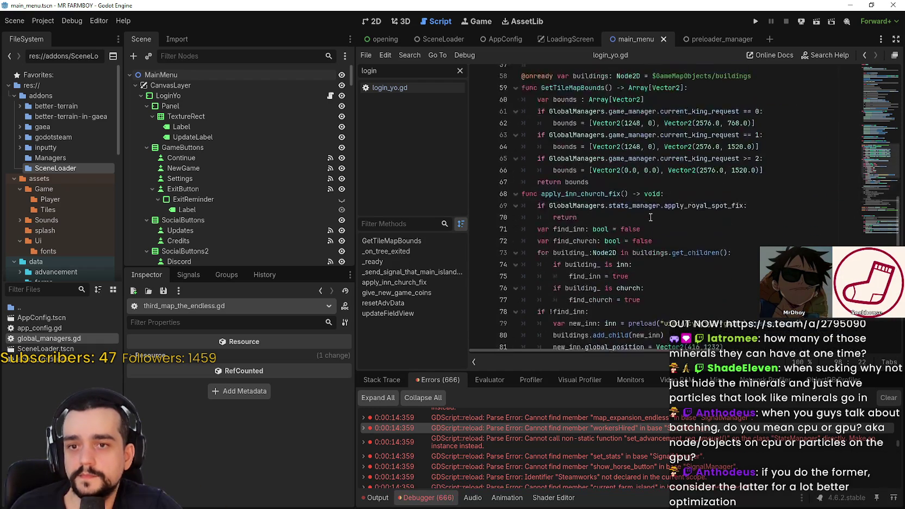
left_click(625, 252)
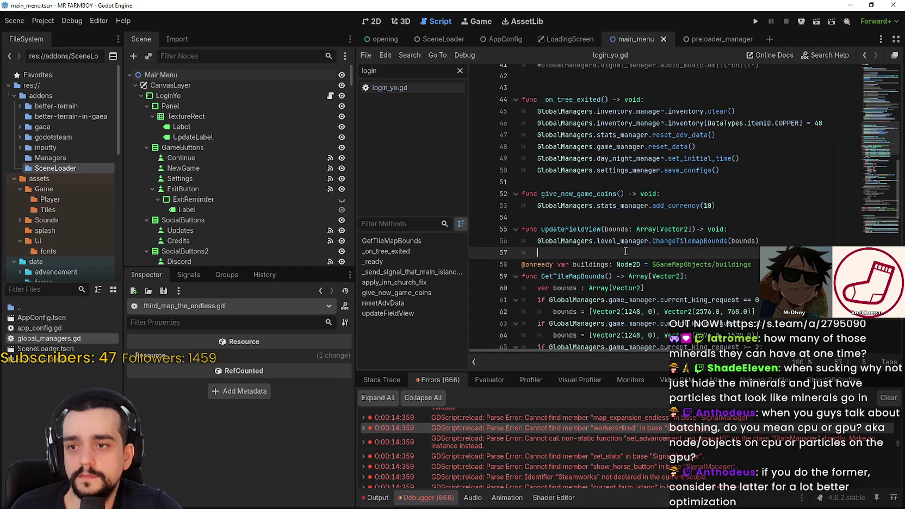
key("ctrl+s")
scroll(640, 203, "up", 3)
left_click(641, 204)
scroll(636, 218, "up", 10)
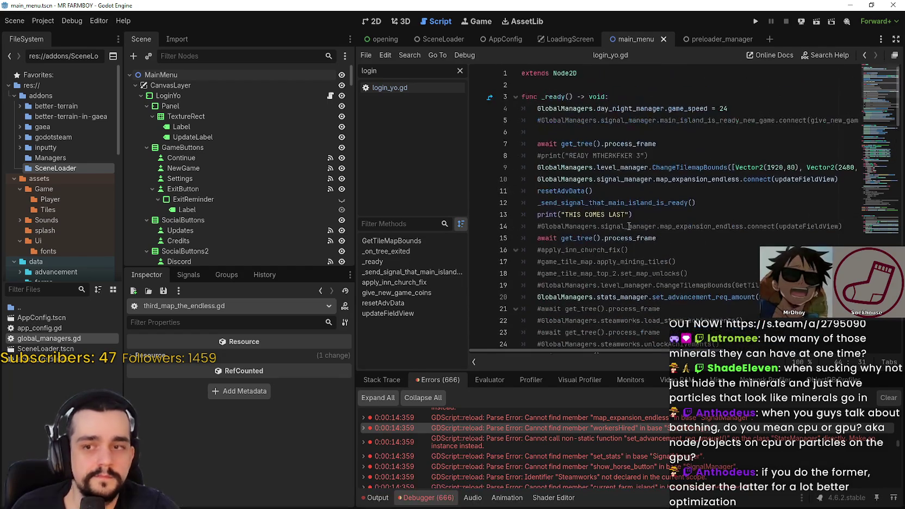
left_click(631, 227)
left_click(620, 191)
scroll(640, 298, "down", 1)
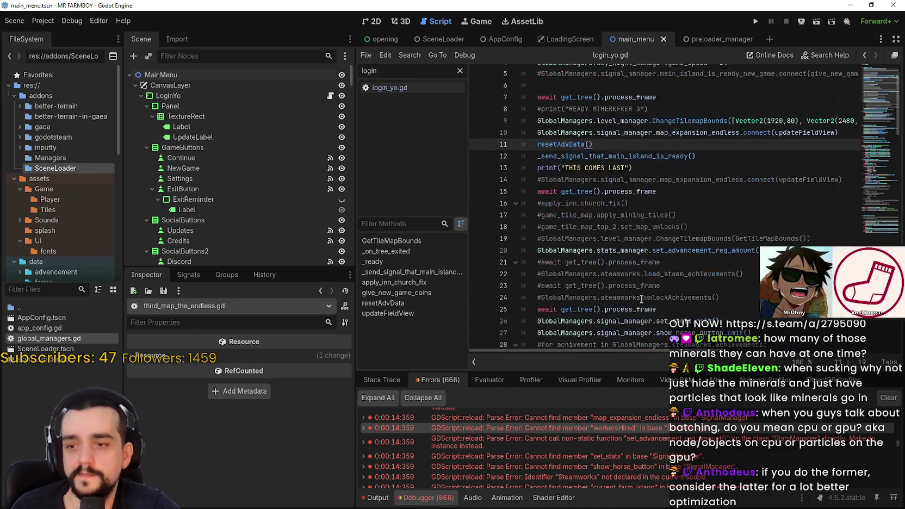
scroll(639, 298, "down", 20)
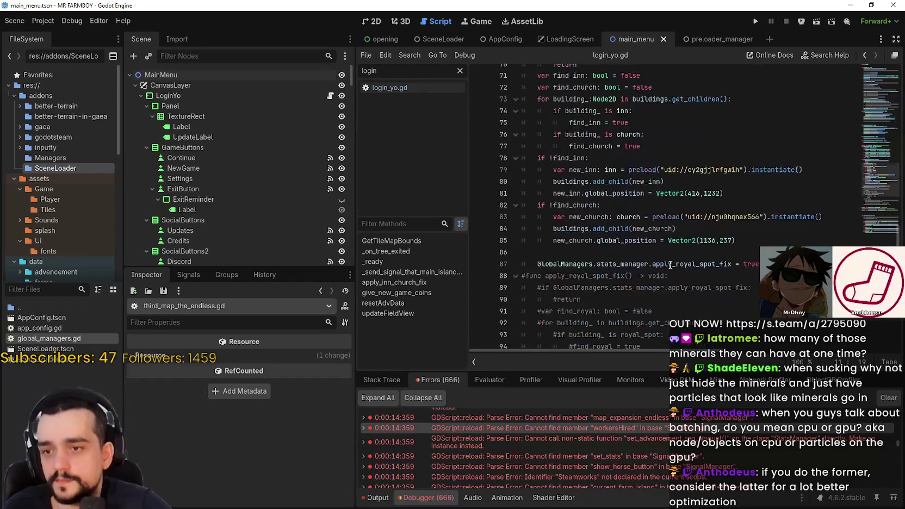
scroll(670, 265, "down", 8)
scroll(599, 467, "down", 5)
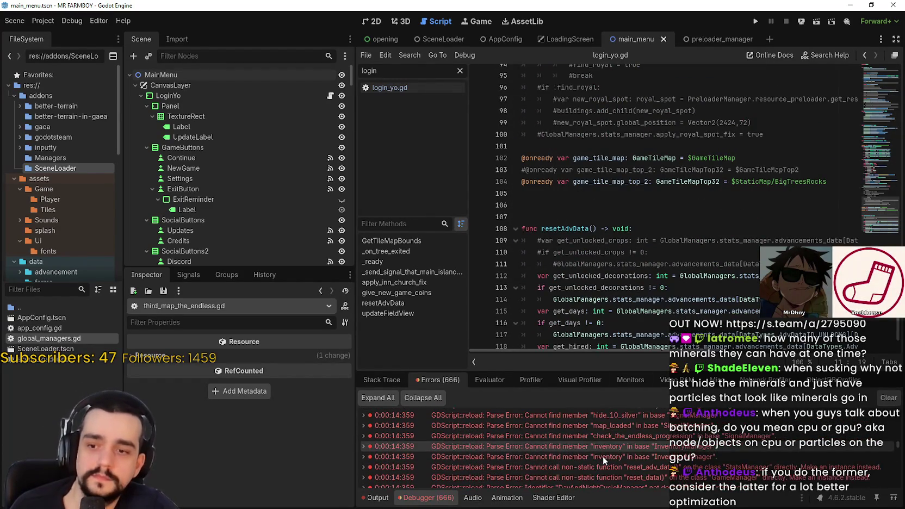
Jump from the Errors list to the failing main_island_is_ready_new_game connection's source line
left_click(602, 456)
scroll(604, 454, "down", 3)
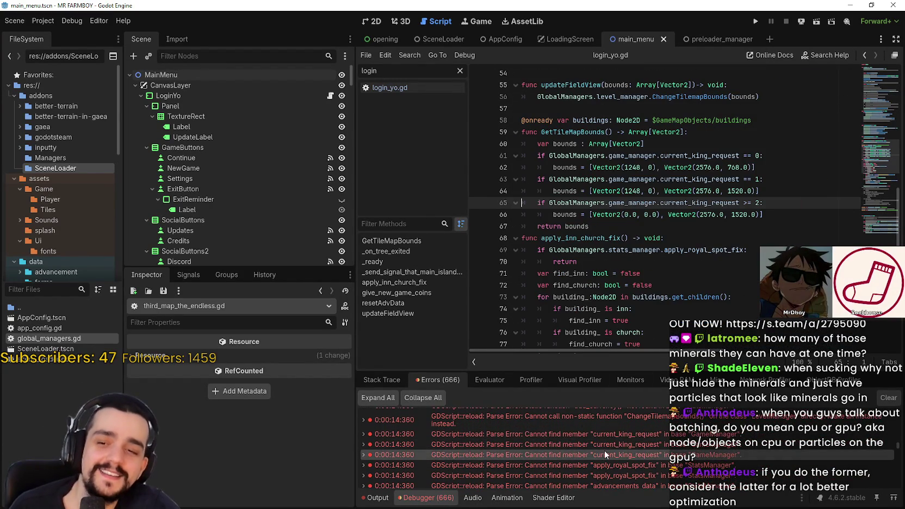
scroll(605, 450, "down", 5)
scroll(617, 460, "down", 5)
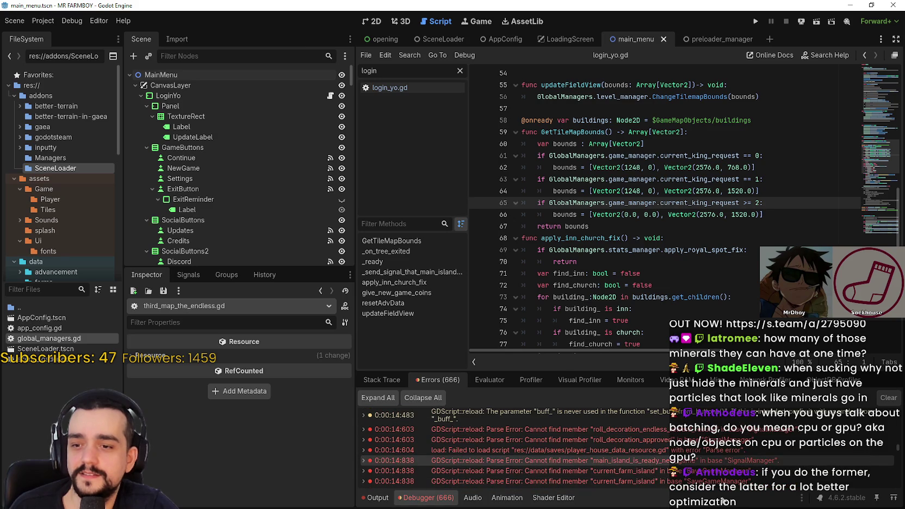
left_click(639, 460)
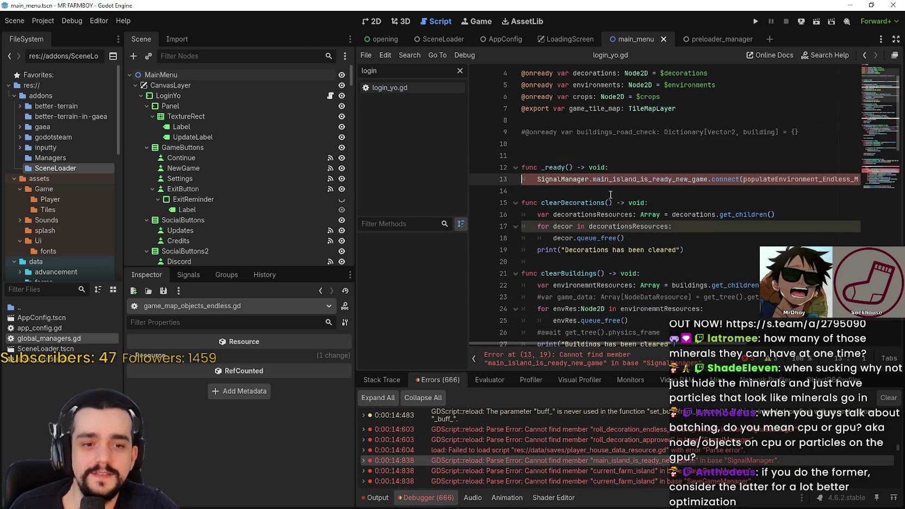
Replace SignalManager on line 13 with GlobalManagers.signal_manager
double_click(570, 179)
type("Global")
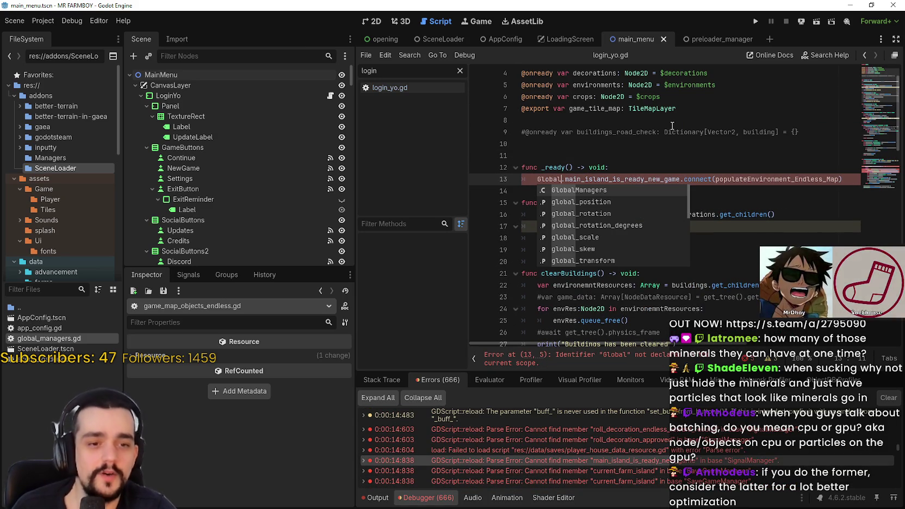
key("Return")
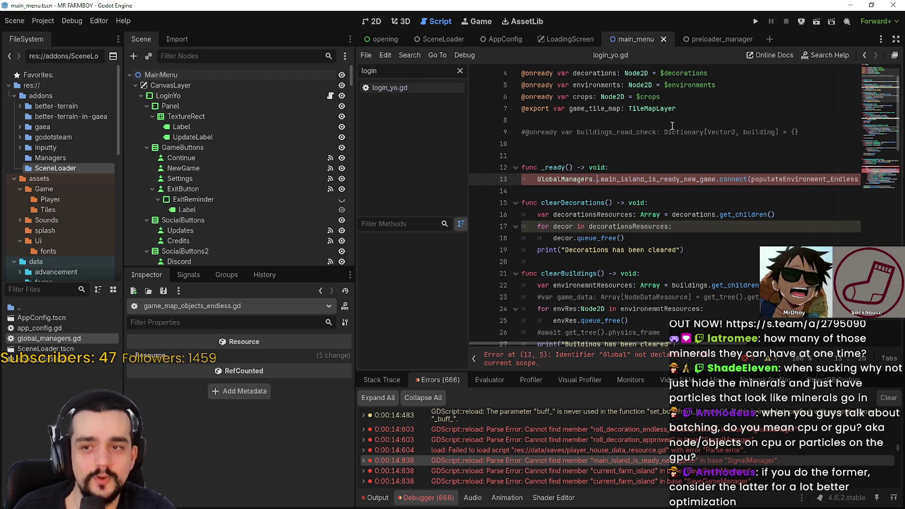
type(".sig")
key("Return")
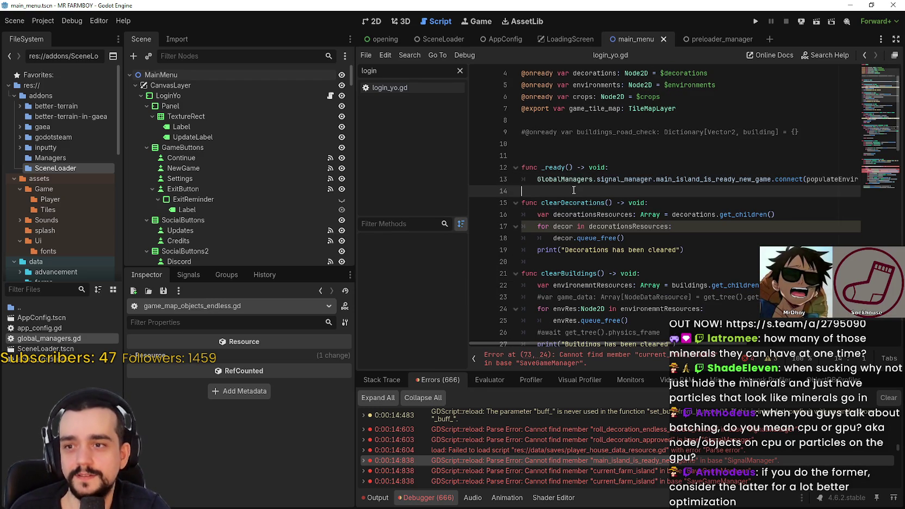
Replace SaveGameManager on line 73 with GlobalManagers.save_manager
scroll(584, 187, "down", 12)
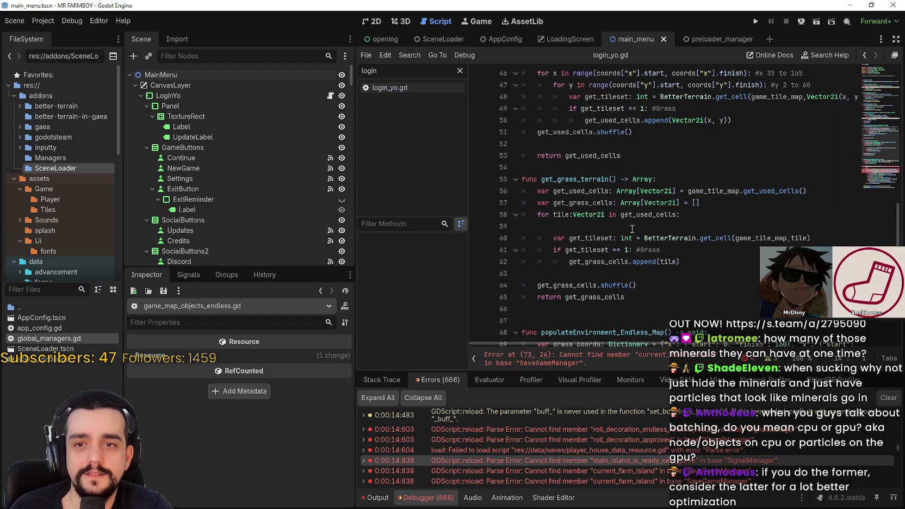
scroll(585, 185, "down", 5)
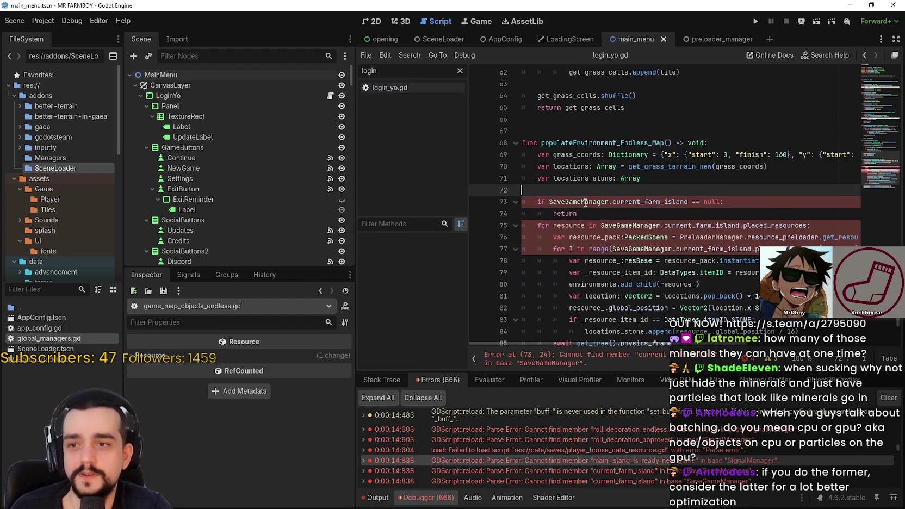
double_click(584, 202)
type("GlobalManagers.")
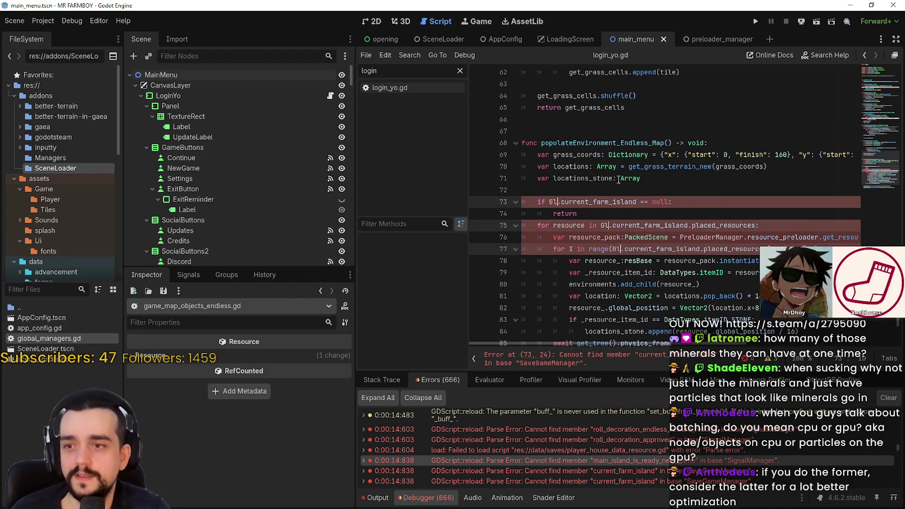
type("save_manager")
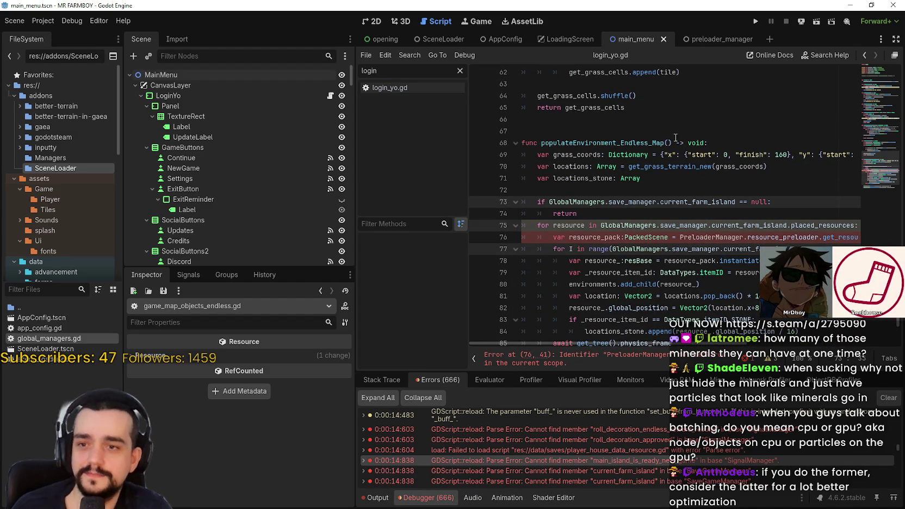
Replace PreloaderManager on line 76 with GlobalManagers.preload_manager and save the script
double_click(712, 238)
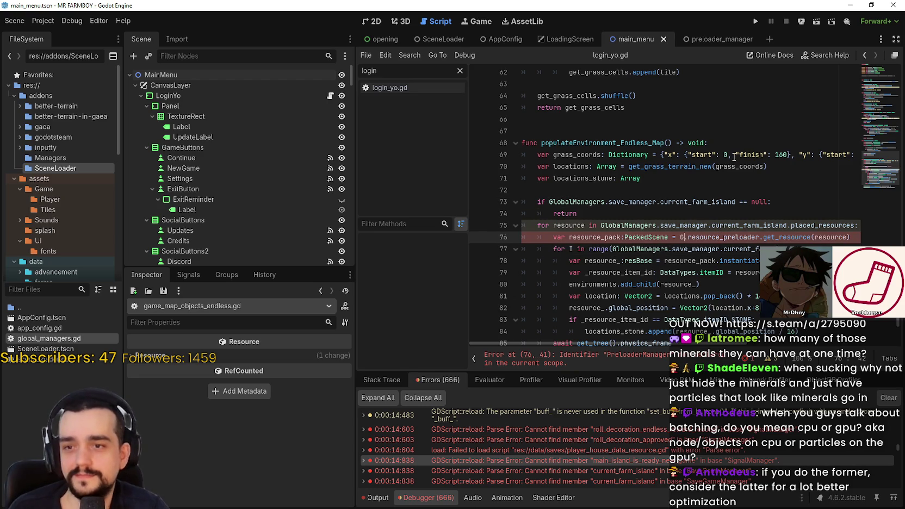
type("lobalManagers.preload_manager")
key("ctrl+s")
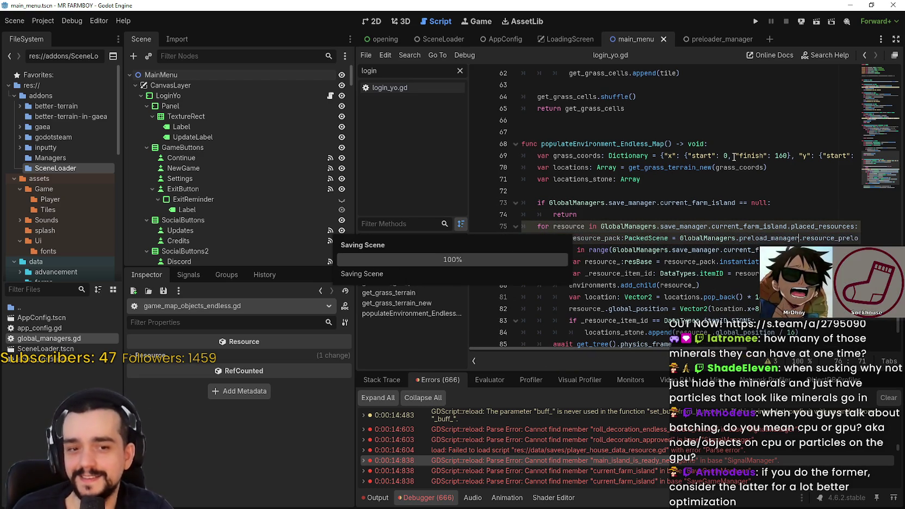
scroll(731, 207, "down", 2)
left_click(679, 306)
key("ctrl+s")
scroll(604, 440, "down", 3)
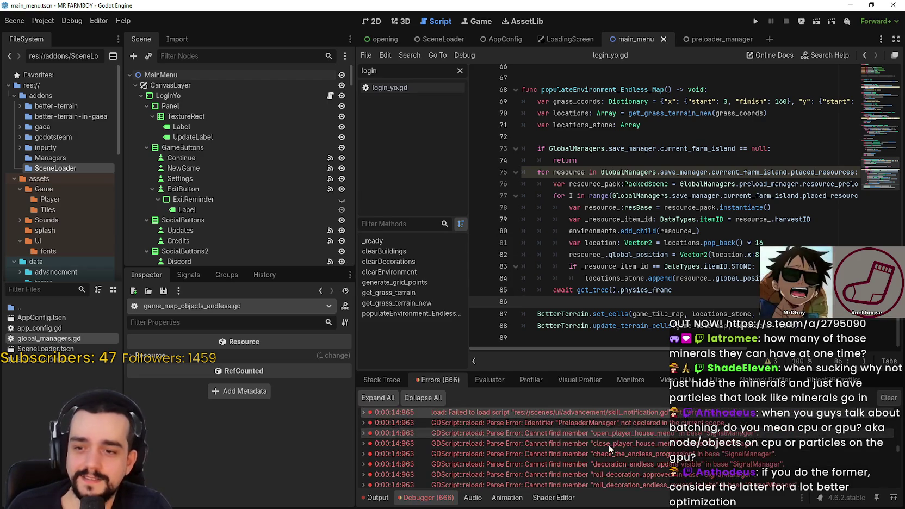
Open player_house_panel.gd from the error, change every SignalManager to GlobalManagers.signal_manager, and save
left_click(607, 445)
scroll(572, 184, "up", 5)
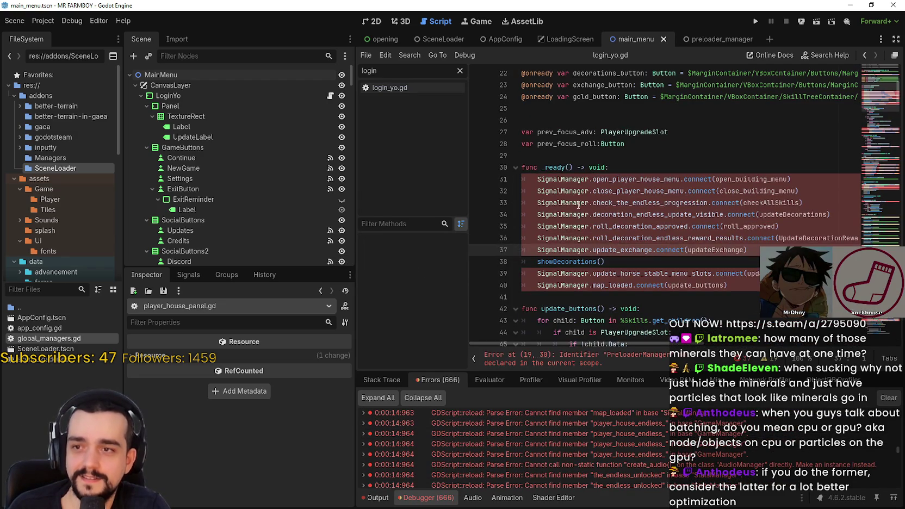
double_click(556, 185)
key("F3")
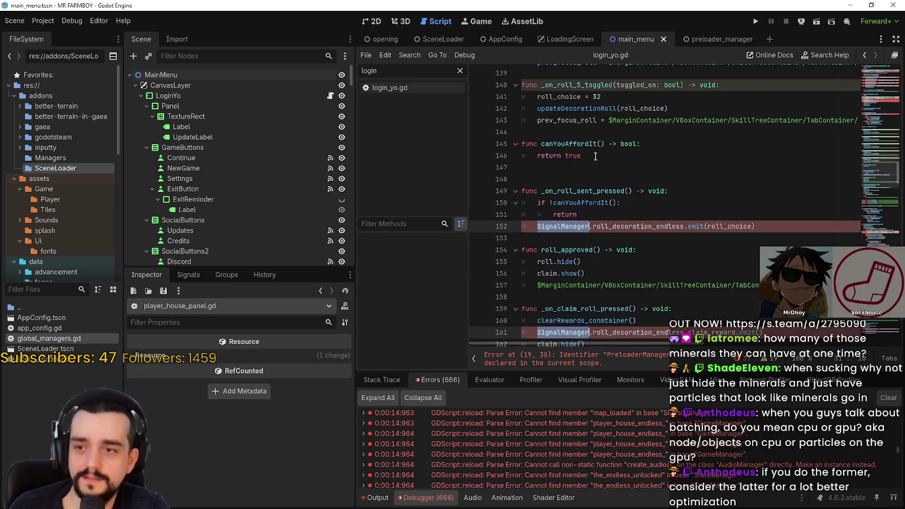
type("GlobalManagers.")
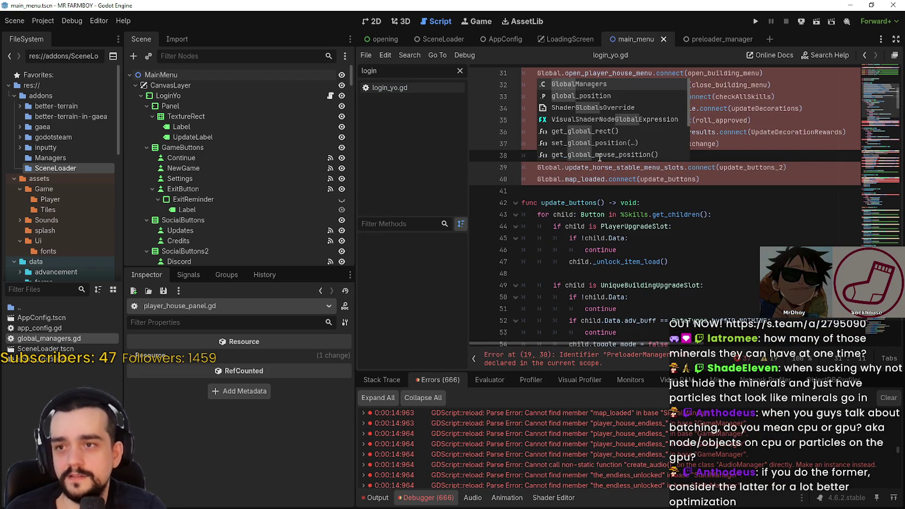
type("signal")
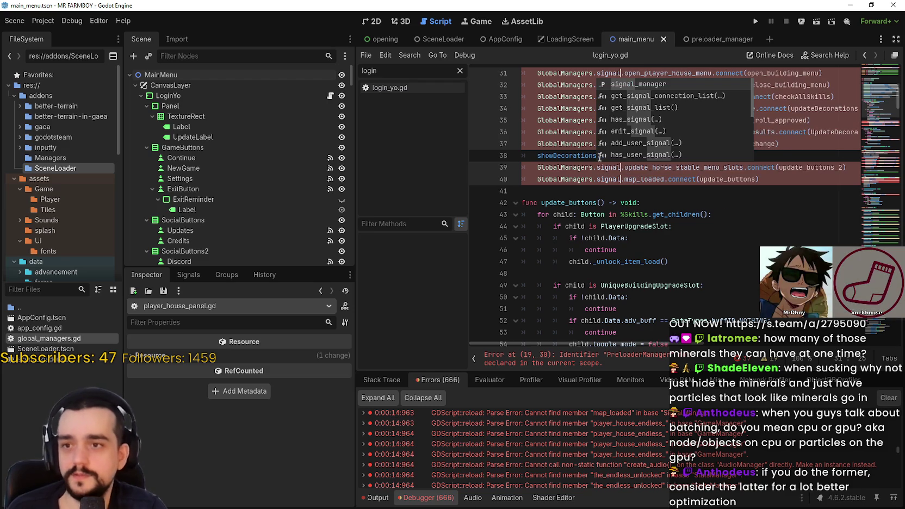
key("Return")
key("ctrl+s")
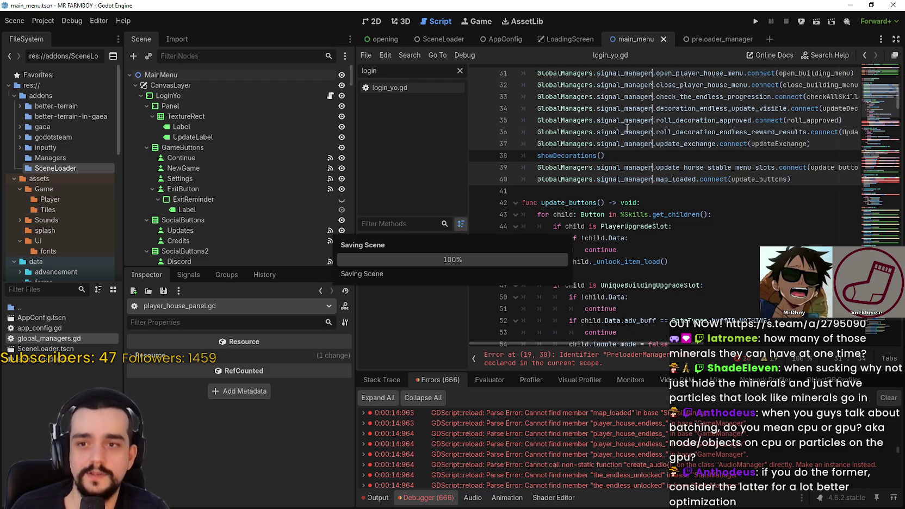
Change the GameManager references from line 57 onward to GlobalManagers.game_manager and save
scroll(727, 201, "down", 5)
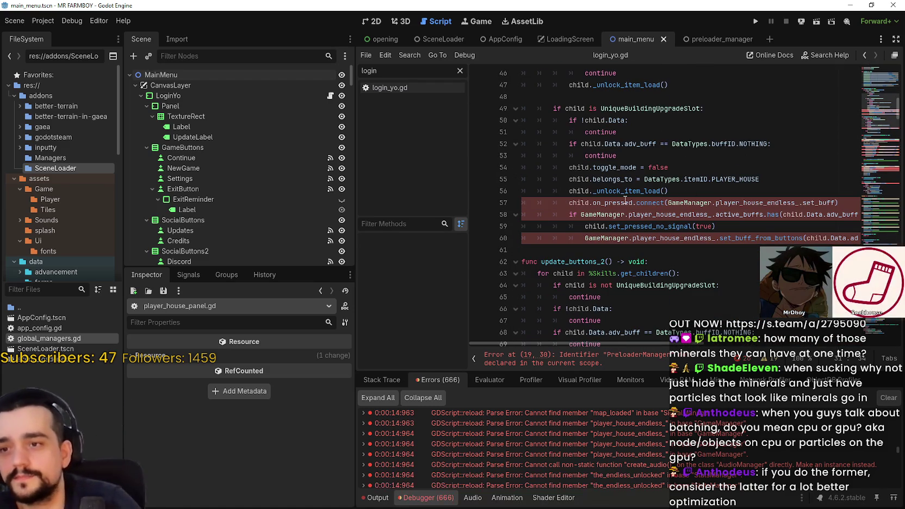
double_click(701, 202)
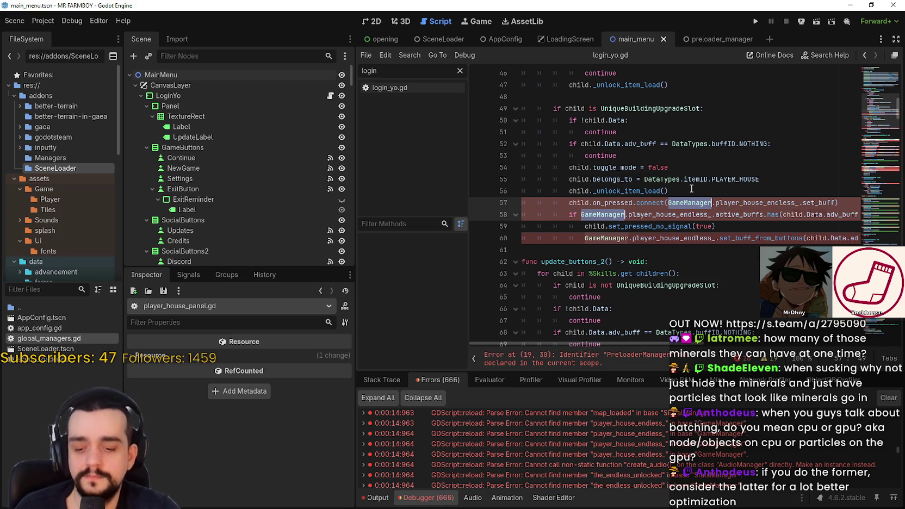
scroll(691, 188, "down", 1)
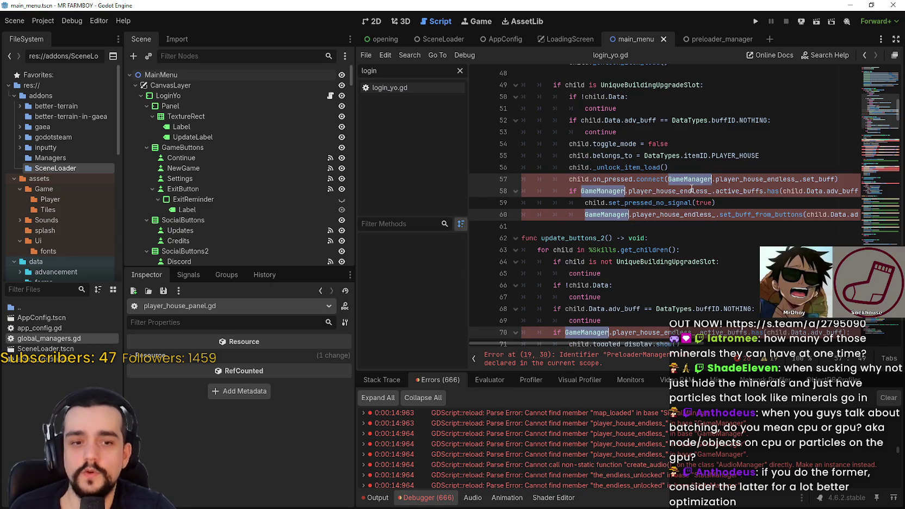
type("Global")
key("Return")
type(".")
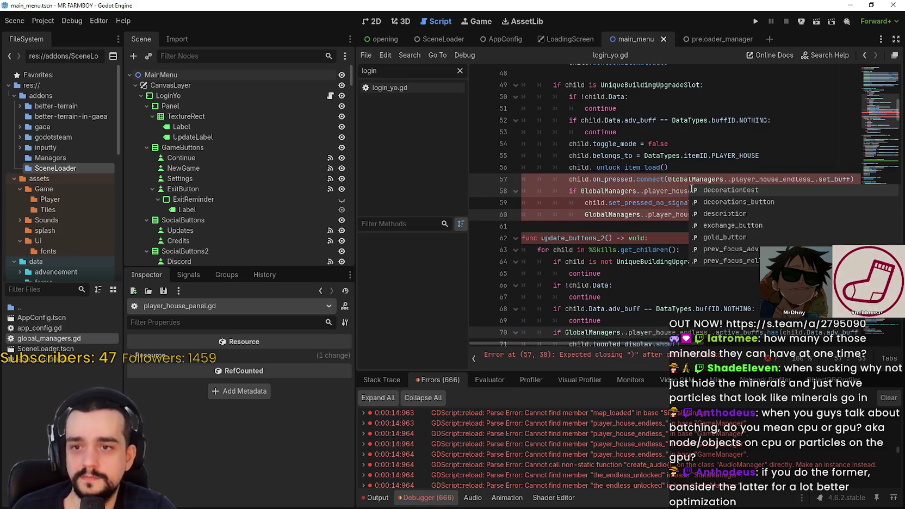
key("ctrl+z")
key("ctrl+z")
key("ctrl+z")
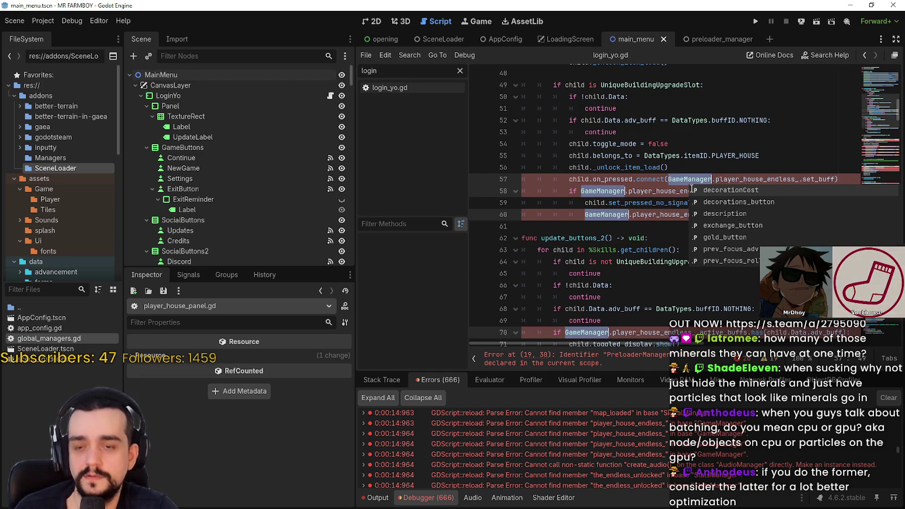
key("ctrl+y")
key("ctrl+y")
key("ctrl+y")
type("game_manager")
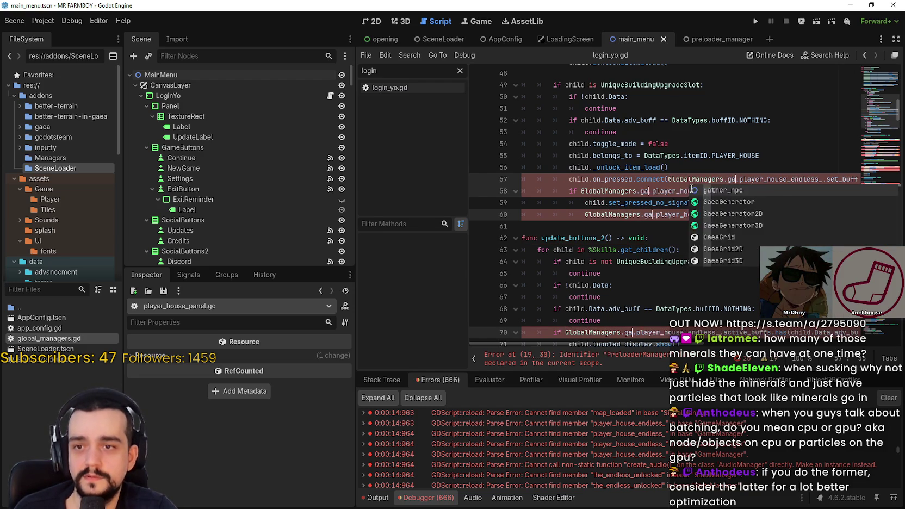
key("ctrl+s")
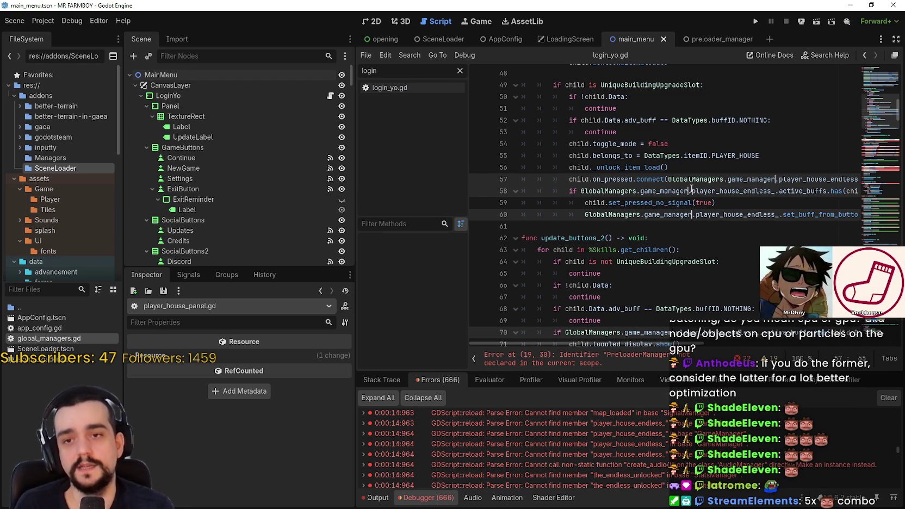
Clear the leftover multiple carets after the game_manager edits on line 61
left_click(631, 225)
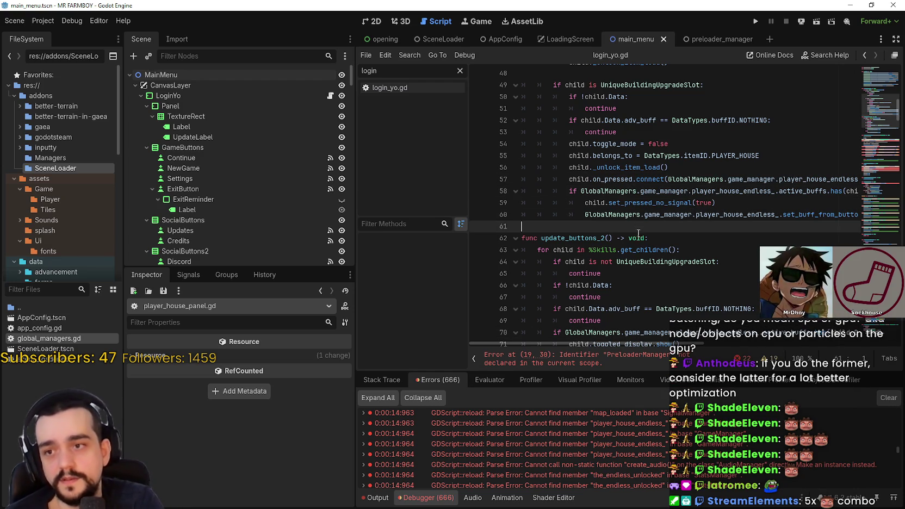
Change both AudioManager references from line 79 to GlobalManagers.audio_manager
scroll(636, 234, "down", 9)
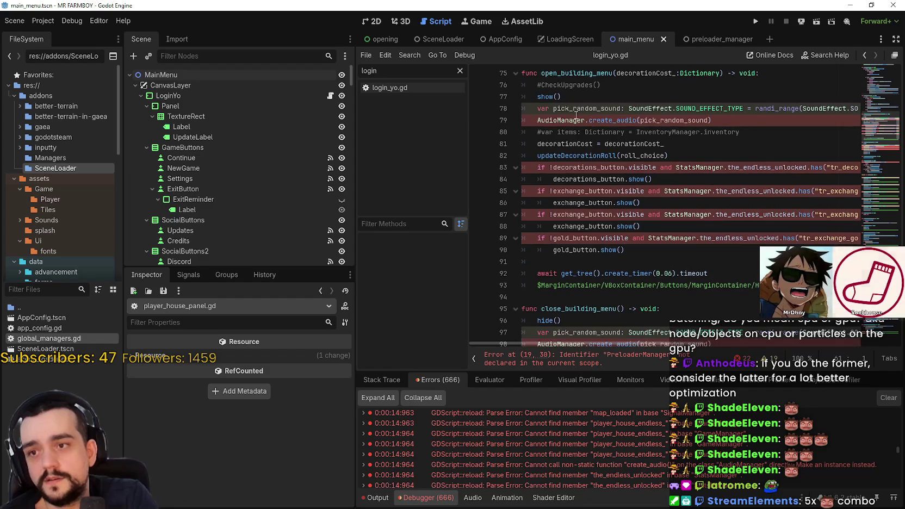
double_click(575, 121)
scroll(575, 109, "down", 1)
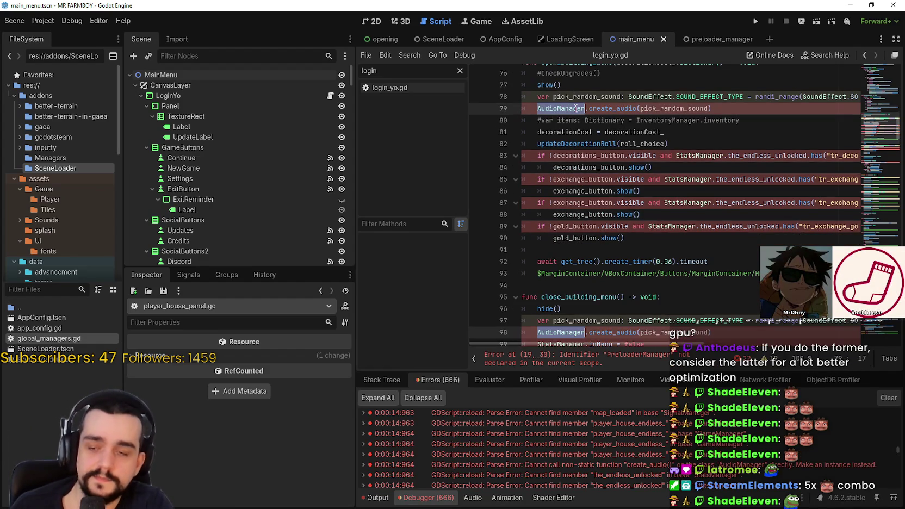
type("GlobalManagers.au")
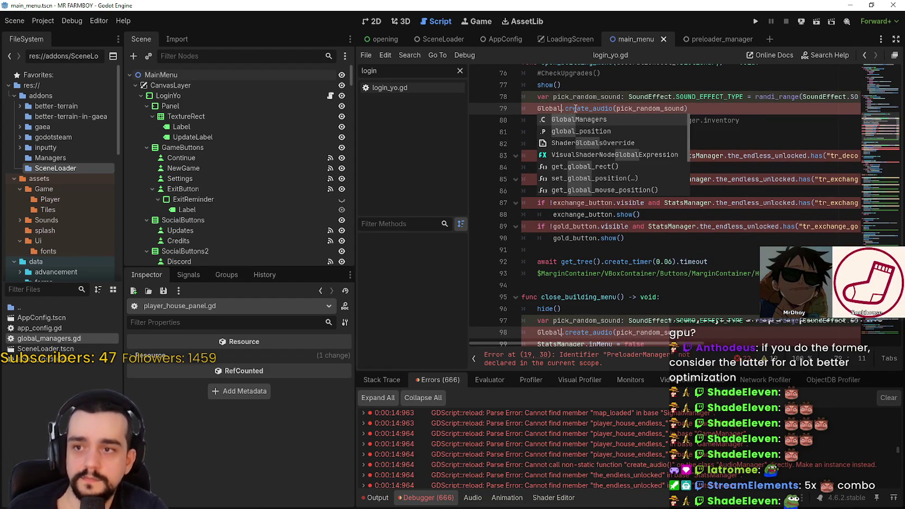
type("dio")
key("Return")
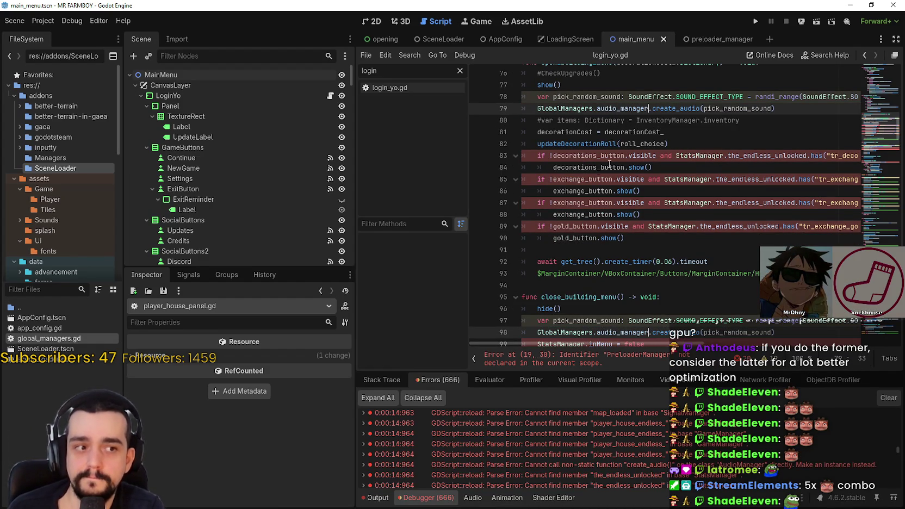
Change the StatsManager references from line 83 to GlobalManagers.stats_manager and save
double_click(718, 156)
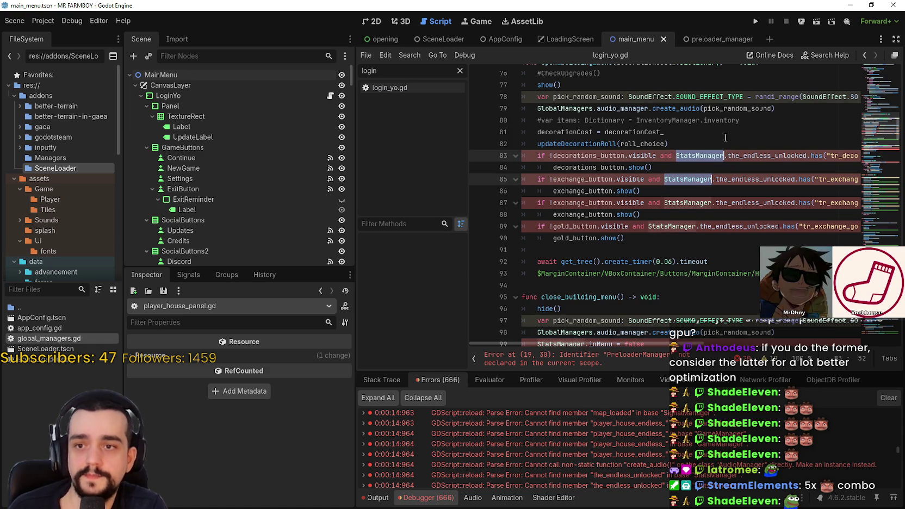
scroll(725, 134, "down", 1)
scroll(725, 133, "down", 20)
type("GlobalManagers.")
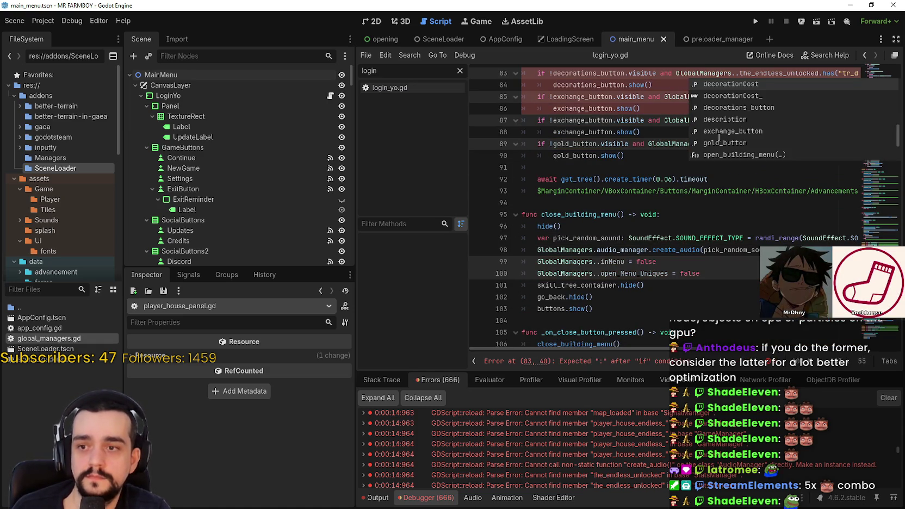
key("ctrl+z")
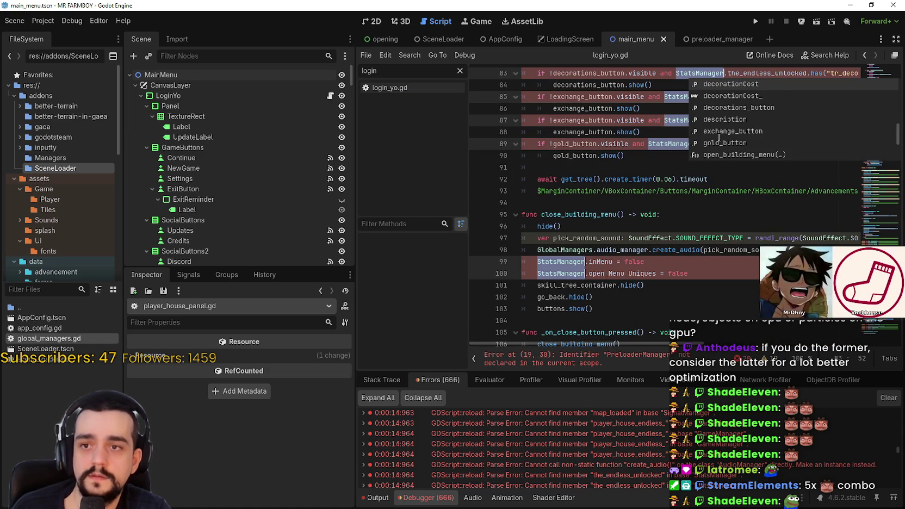
type("GlobalManagers")
type(".stats_manager")
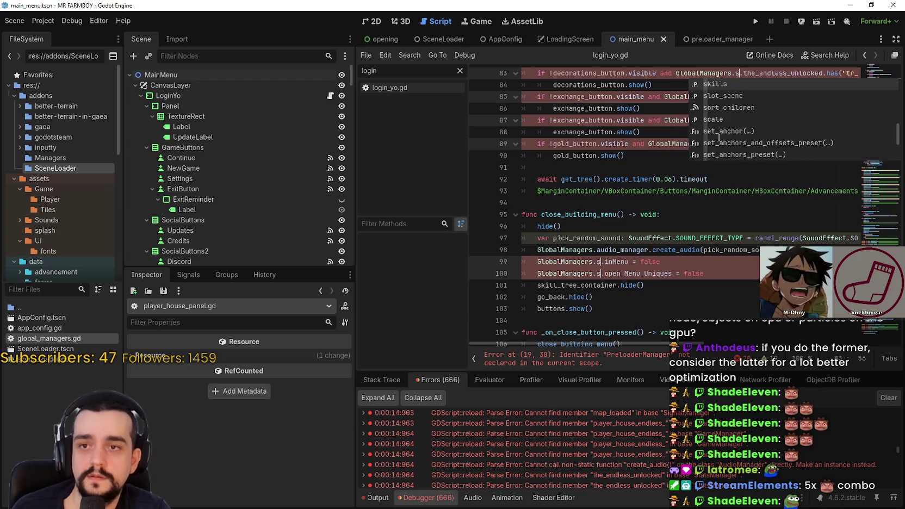
key("ctrl+s")
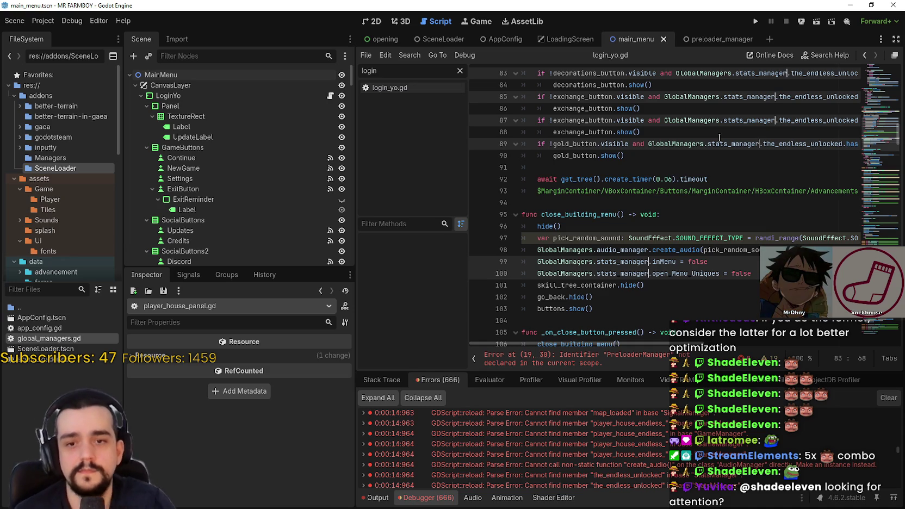
scroll(652, 239, "down", 3)
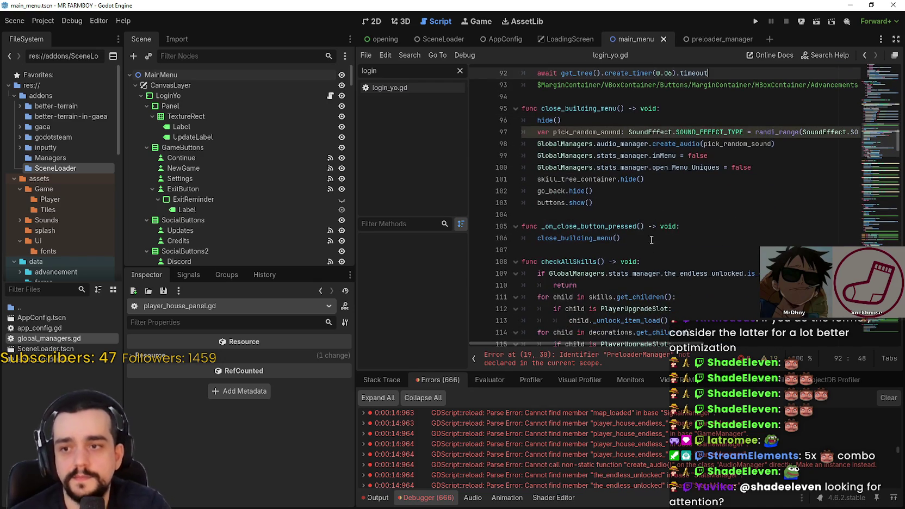
left_click(637, 202)
left_click(637, 215)
scroll(639, 218, "down", 2)
left_click(660, 193)
scroll(660, 217, "down", 6)
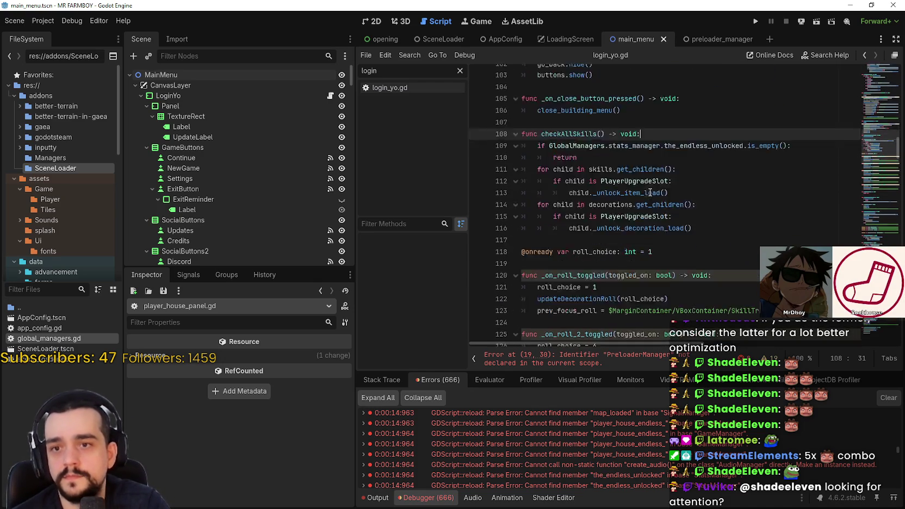
scroll(661, 217, "down", 10)
scroll(706, 207, "down", 10)
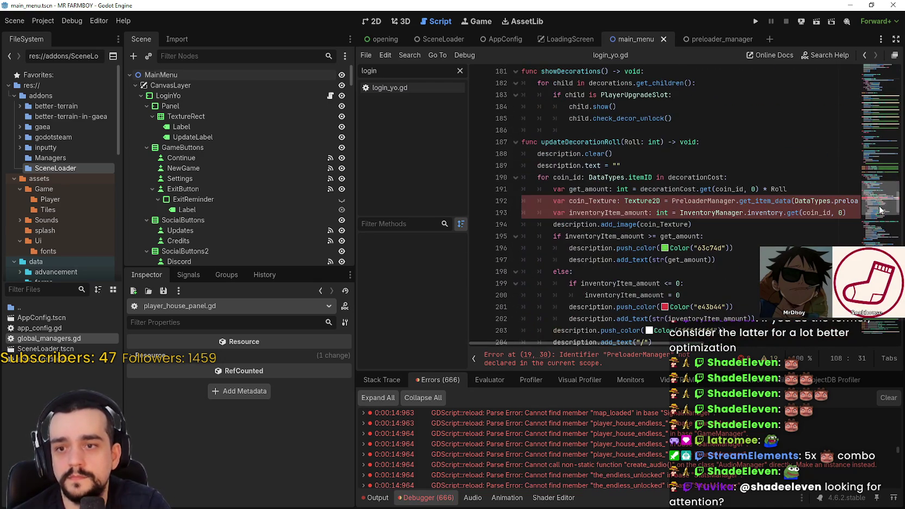
double_click(698, 200)
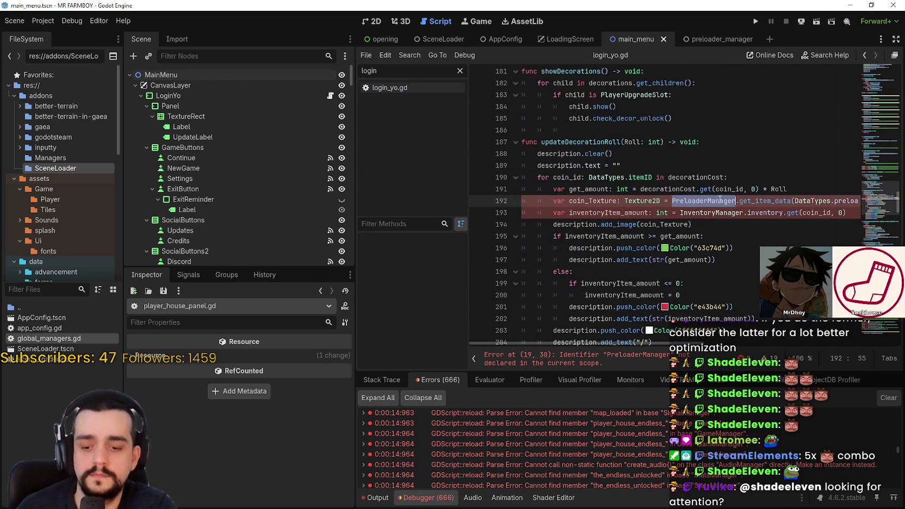
key("F3")
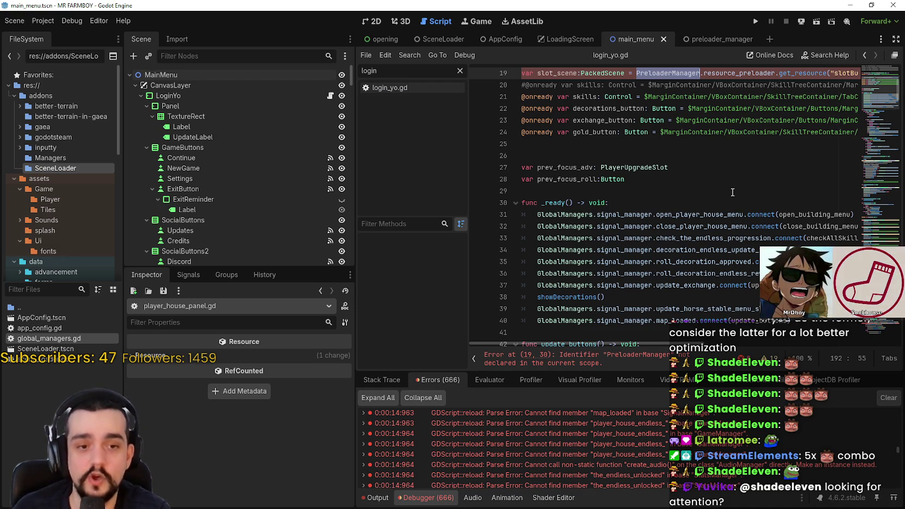
key("ctrl+BackSpace")
type("Global")
key("Return")
type(".pre")
key("Return")
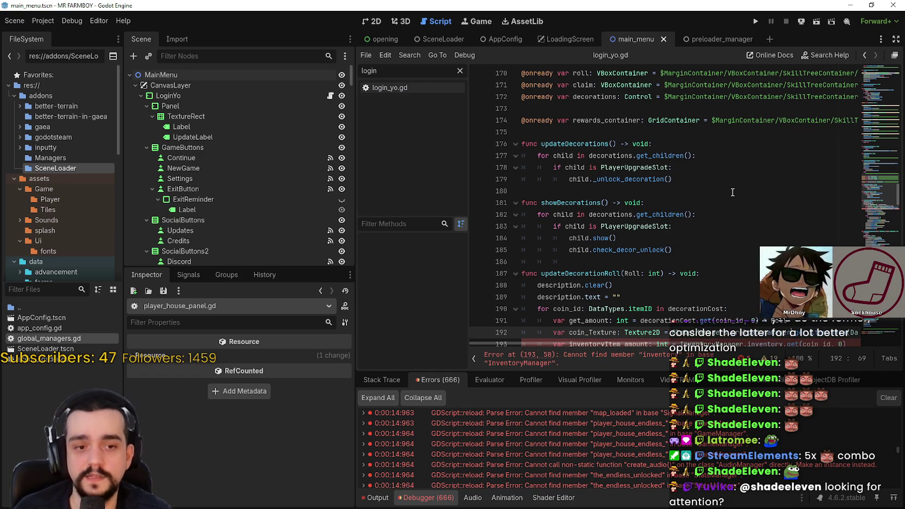
scroll(735, 191, "down", 3)
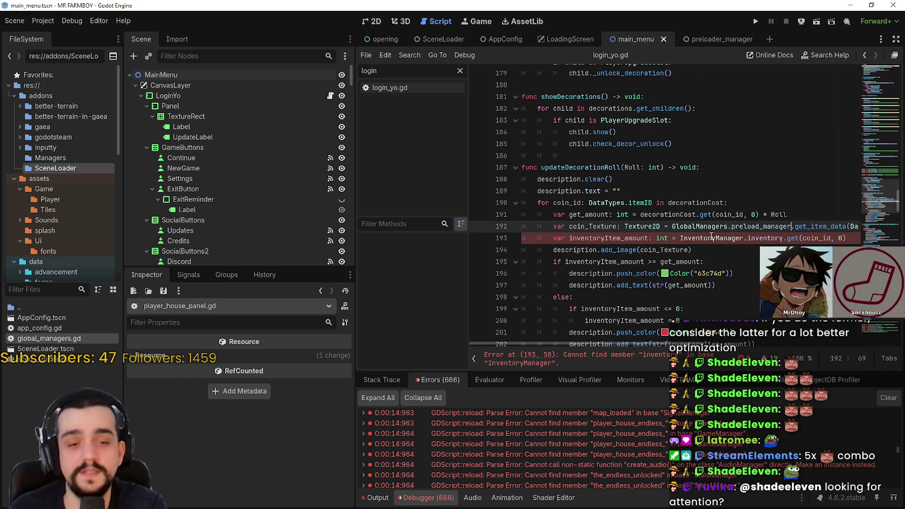
double_click(752, 235)
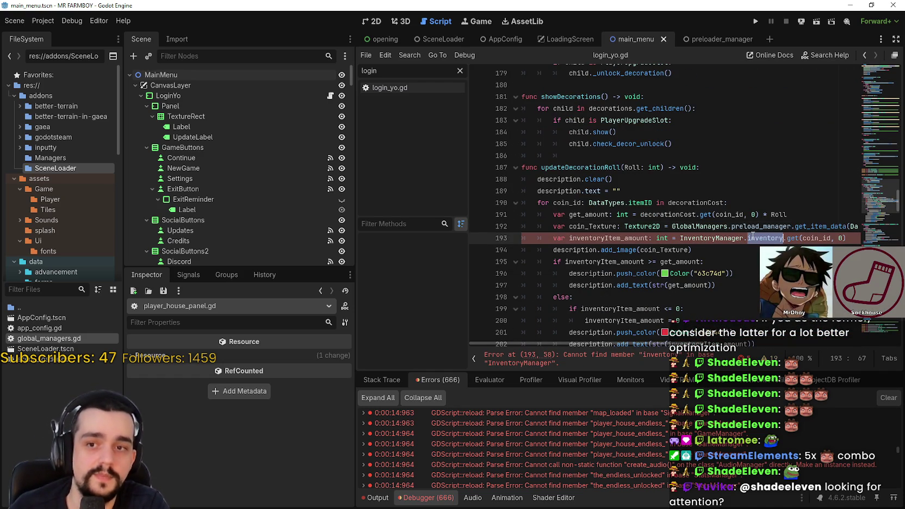
double_click(719, 235)
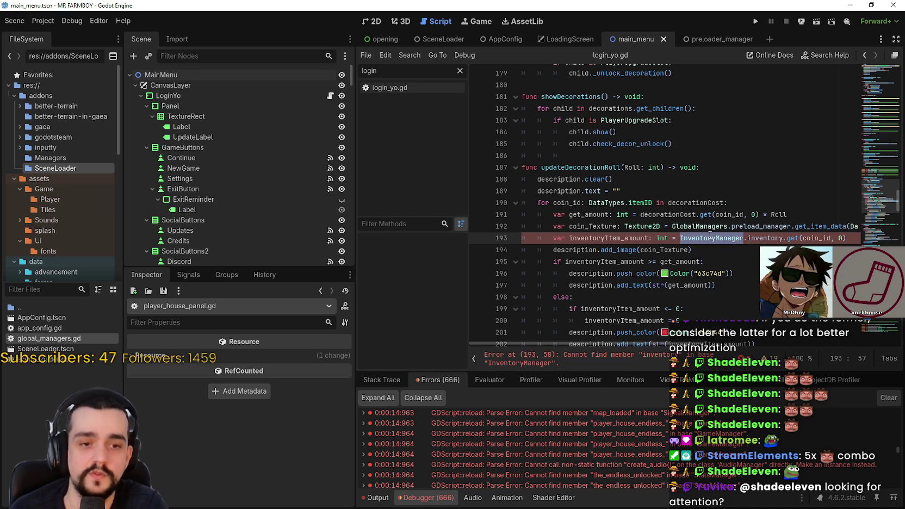
mouse_move(709, 234)
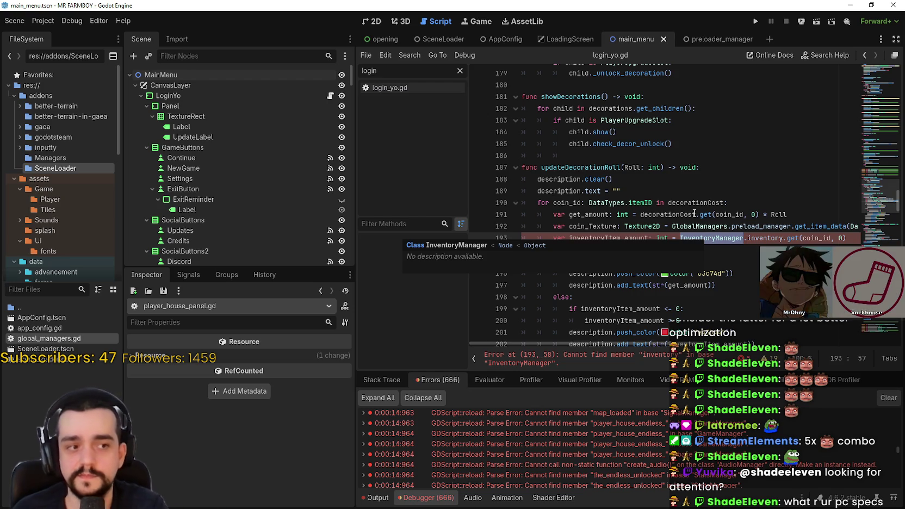
left_click(699, 215)
double_click(722, 238)
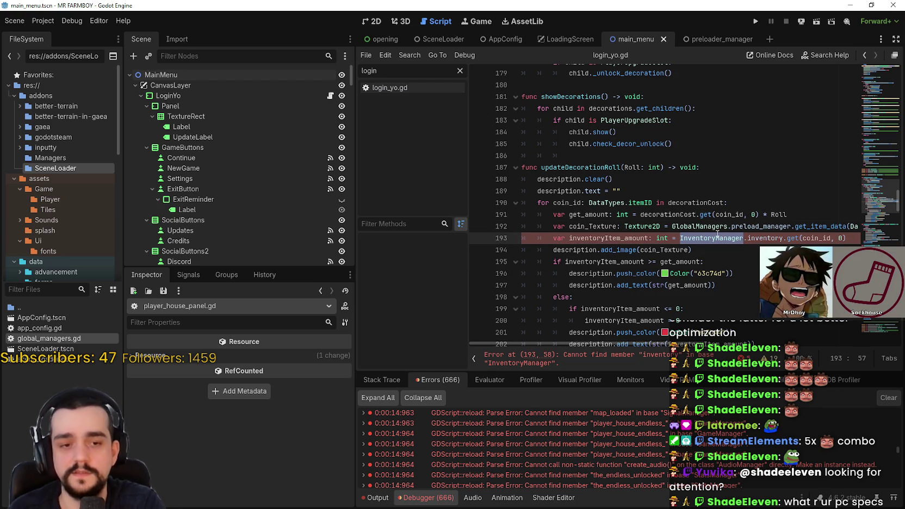
mouse_move(717, 234)
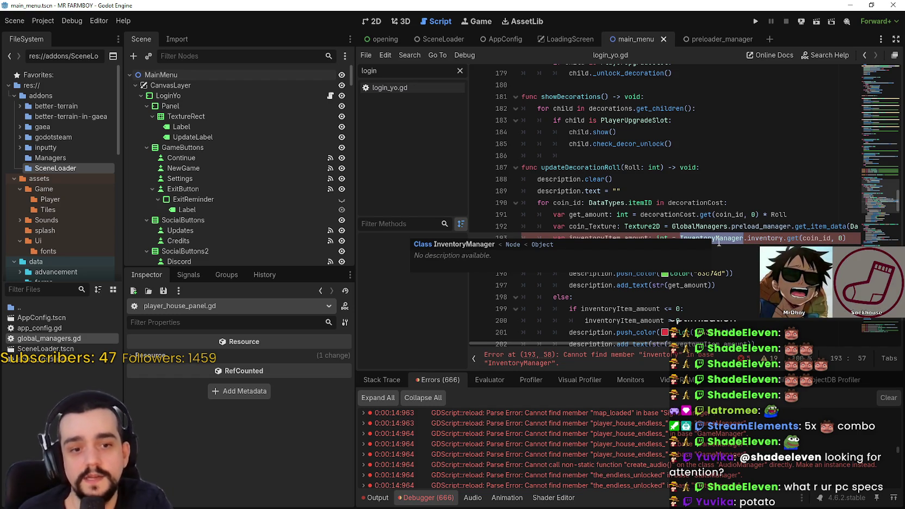
left_click(713, 215)
double_click(718, 238)
scroll(719, 235, "down", 15)
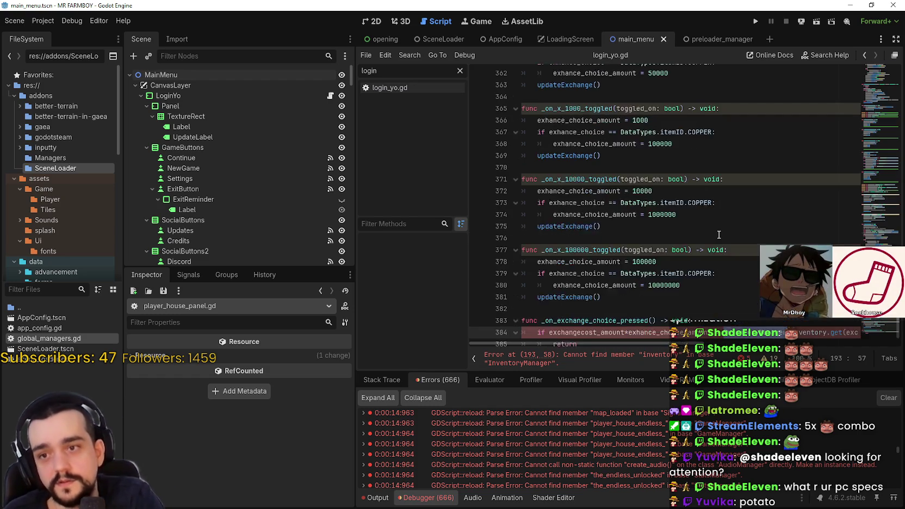
scroll(720, 235, "up", 20)
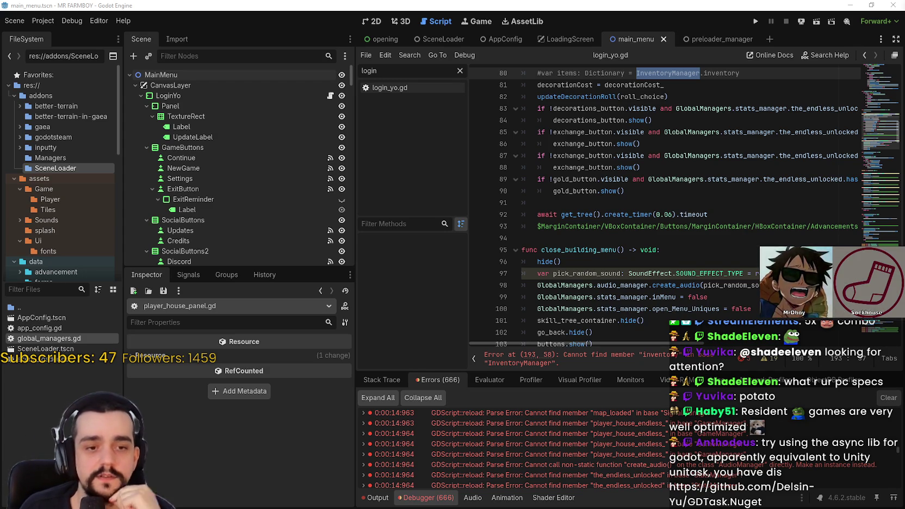
scroll(709, 217, "up", 7)
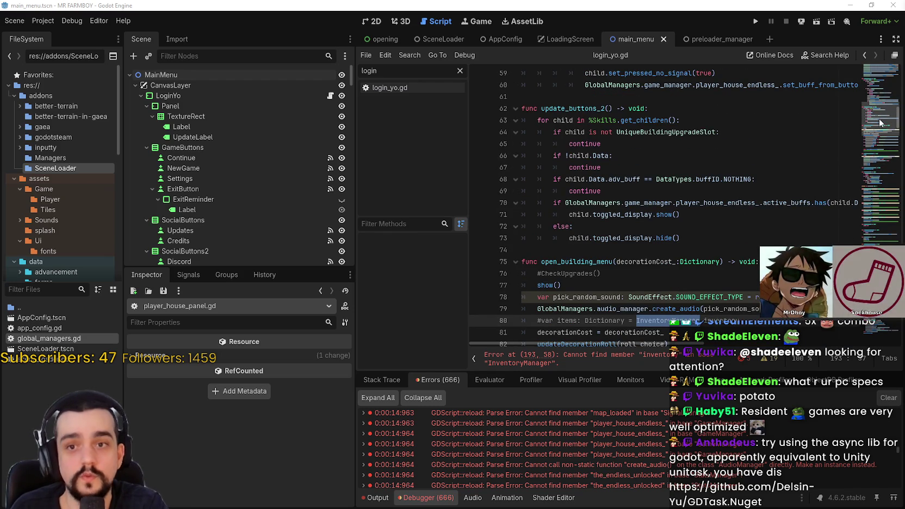
mouse_move(872, 124)
left_mouse_down()
mouse_move(872, 136)
mouse_move(871, 98)
mouse_move(868, 341)
mouse_move(869, 333)
left_mouse_up()
scroll(743, 258, "down", 1)
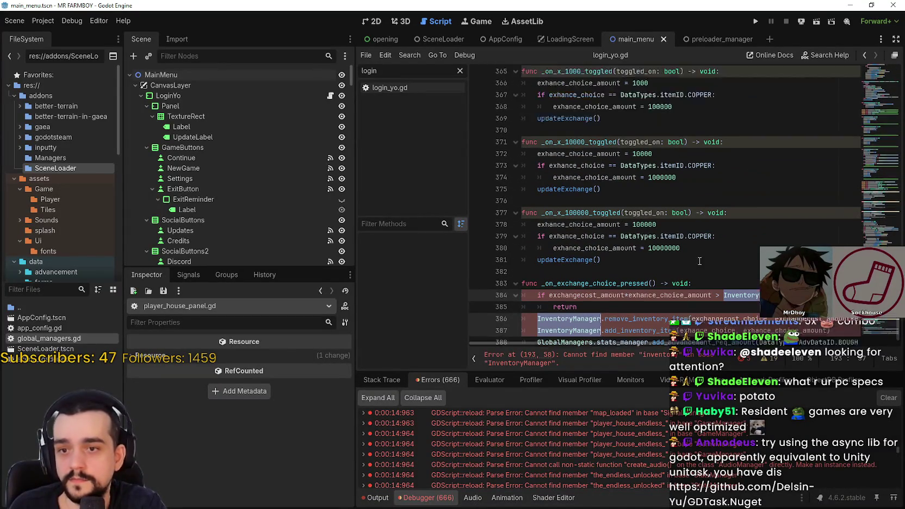
Complete line 193 as GlobalManagers.inventory_manager and save login_yo.gd
type("Global")
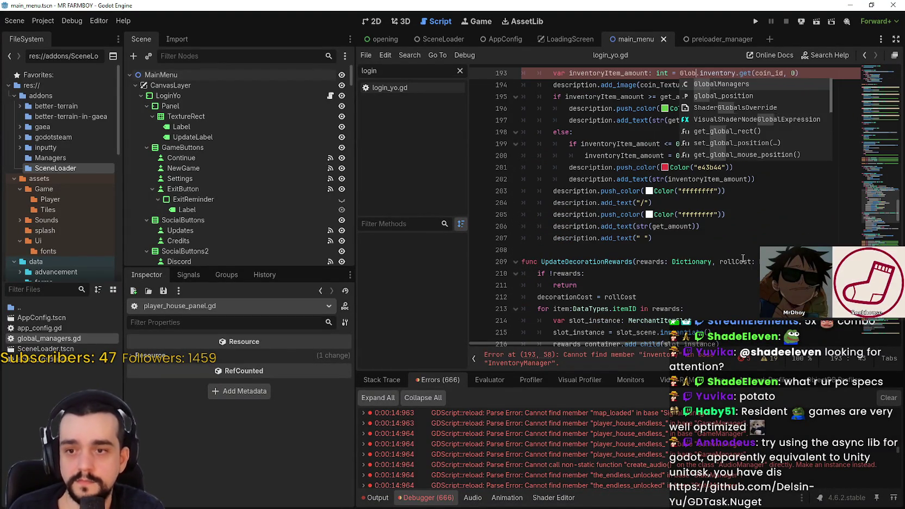
key("Return")
type("inventory_manager")
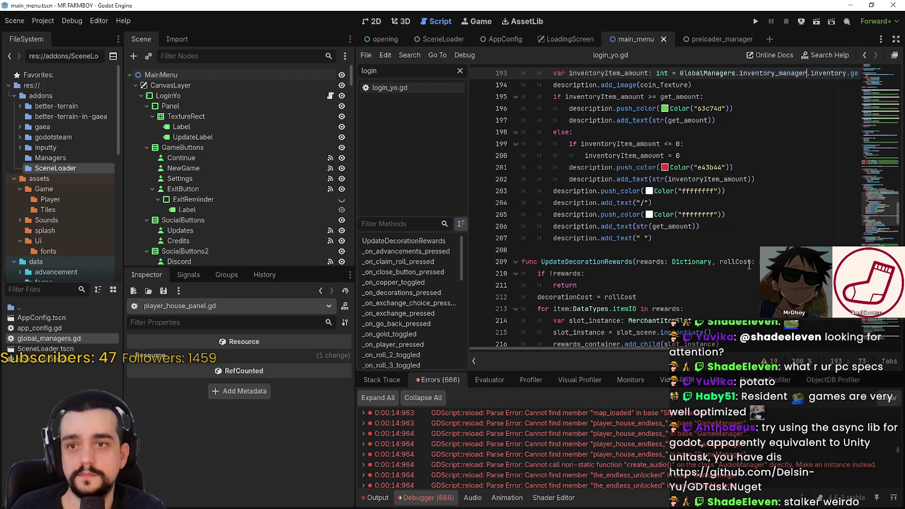
scroll(742, 259, "down", 7)
key("ctrl+s")
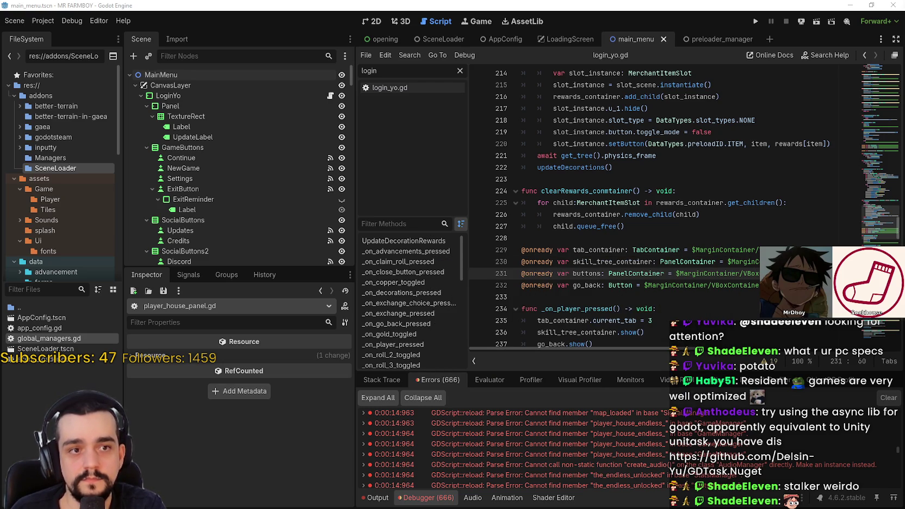
key("alt+Tab")
Read the top of the GDTask.Nuget README, highlighting the bullets about GDTask's targets
scroll(457, 248, "down", 6)
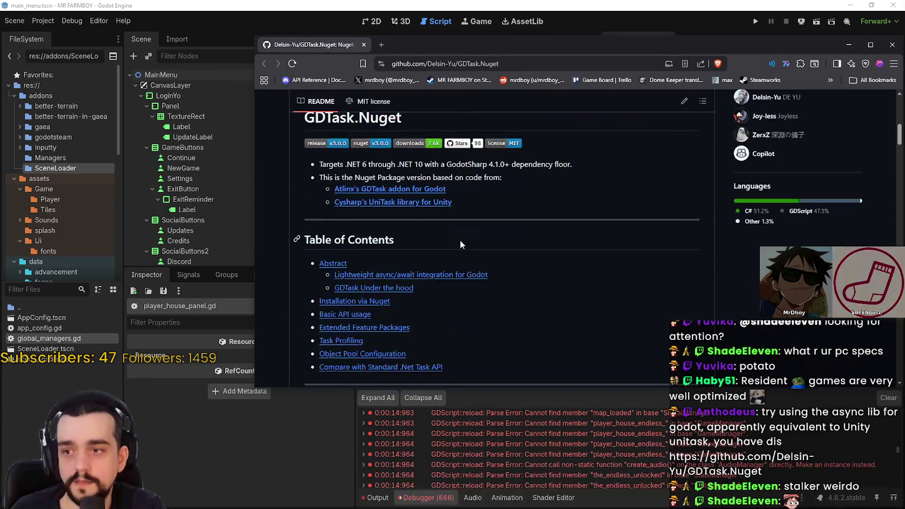
scroll(514, 232, "up", 3)
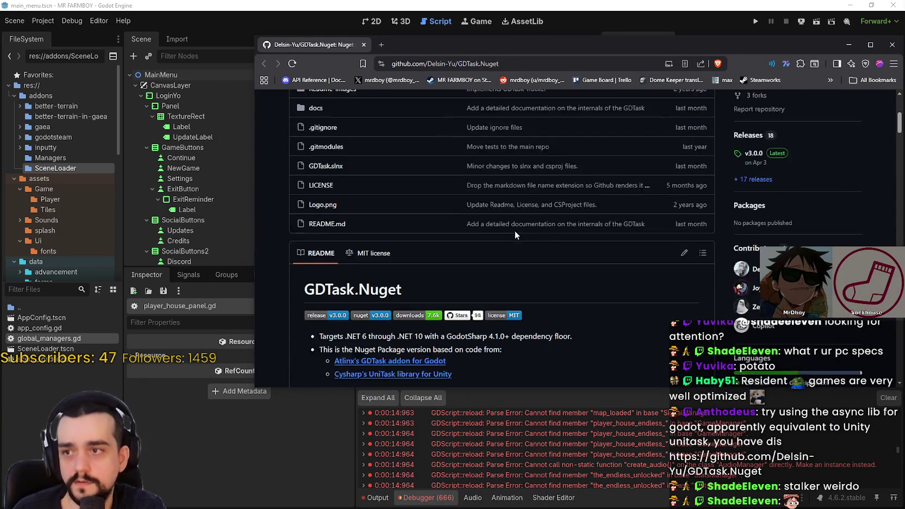
scroll(592, 279, "down", 3)
scroll(592, 278, "up", 2)
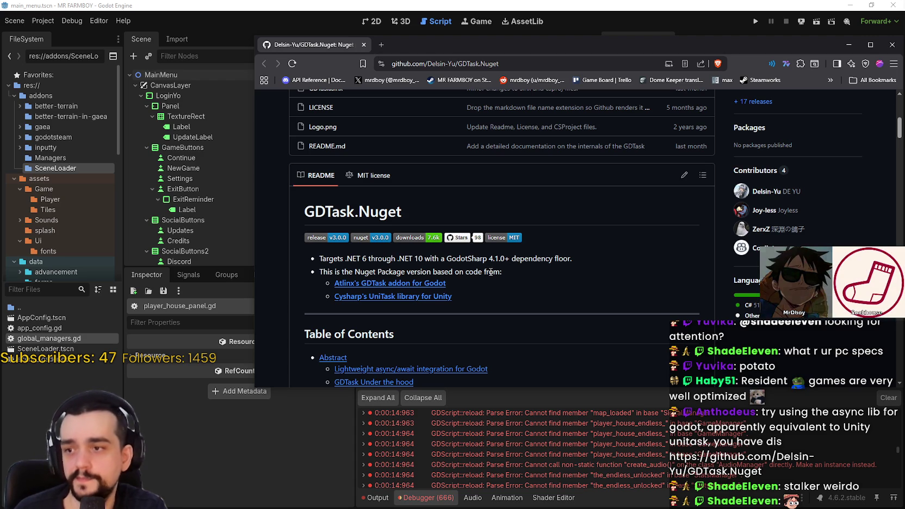
mouse_move(491, 271)
left_mouse_down()
mouse_move(350, 242)
mouse_move(315, 270)
mouse_move(318, 254)
left_mouse_up()
scroll(417, 281, "down", 1)
scroll(562, 291, "down", 8)
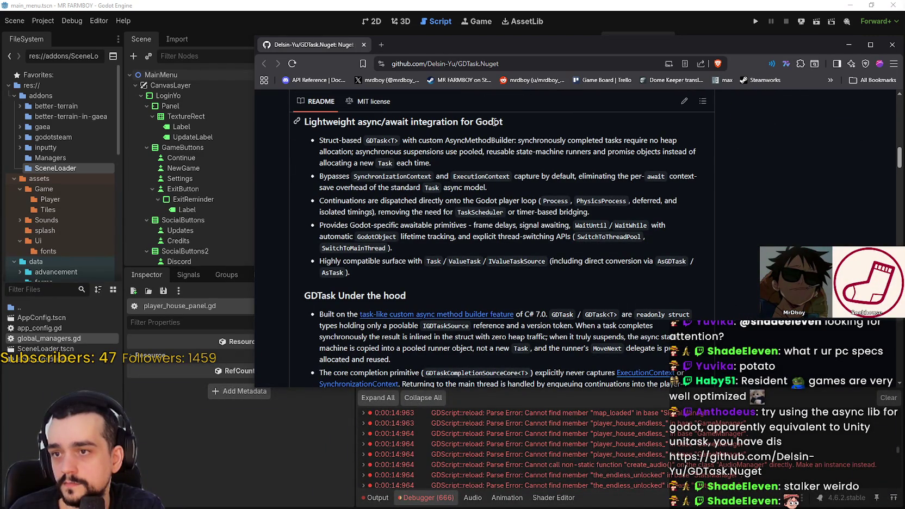
left_click_drag(344, 141, 449, 262)
scroll(489, 258, "down", 3)
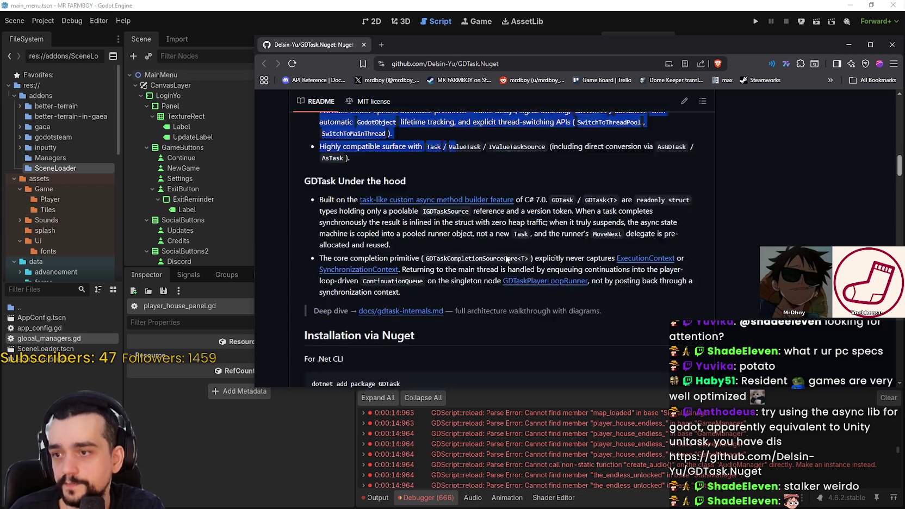
left_click(568, 193)
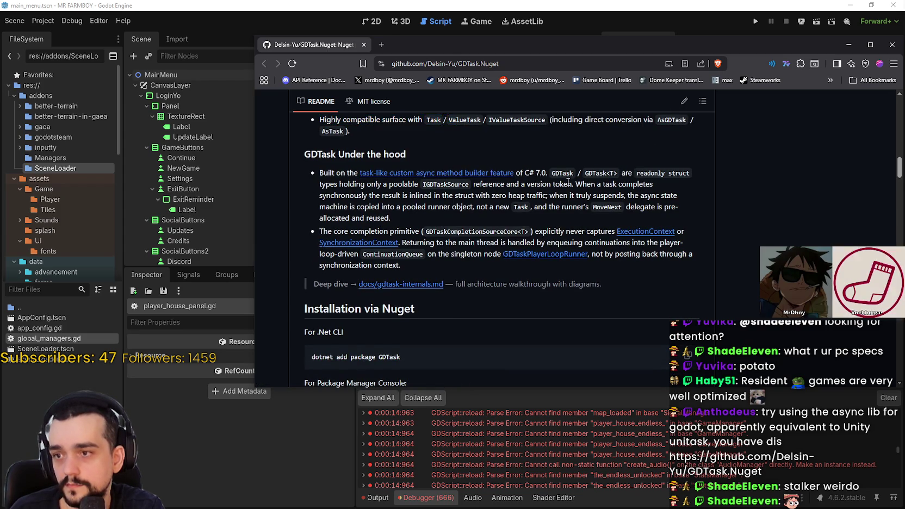
Scroll the README down to Task Profiling, then minimize Brave to return to Godot
scroll(569, 194, "down", 5)
scroll(568, 193, "down", 2)
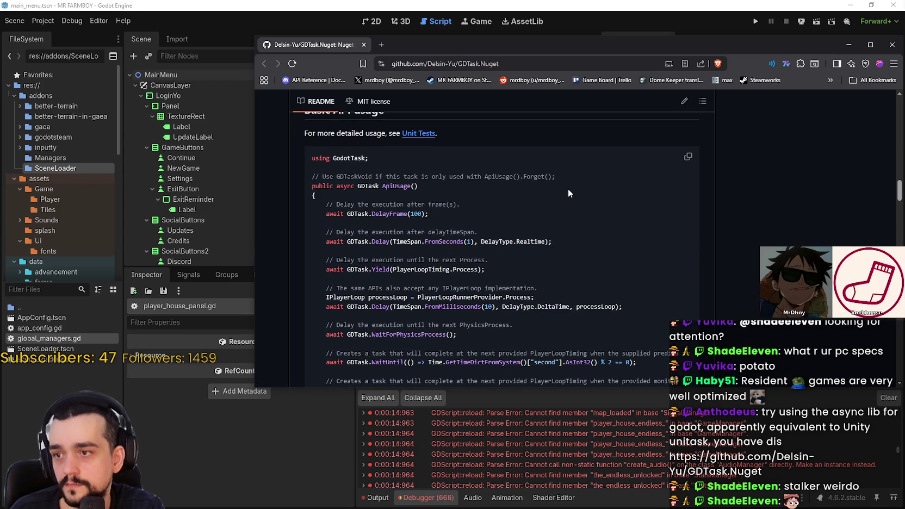
scroll(568, 188, "down", 12)
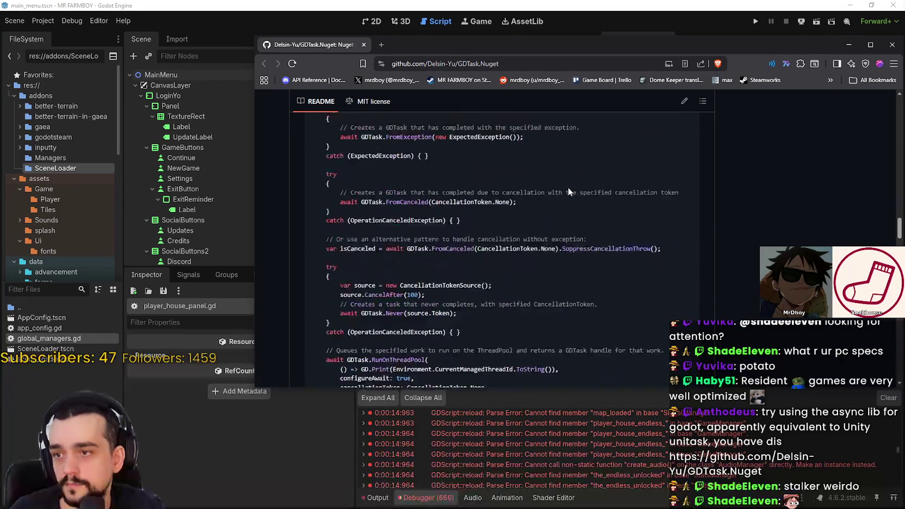
scroll(564, 182, "down", 8)
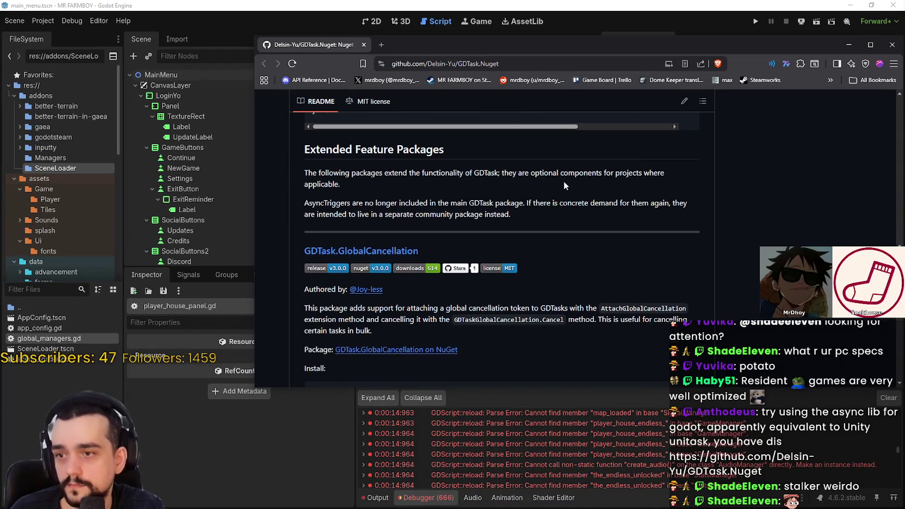
scroll(563, 185, "down", 4)
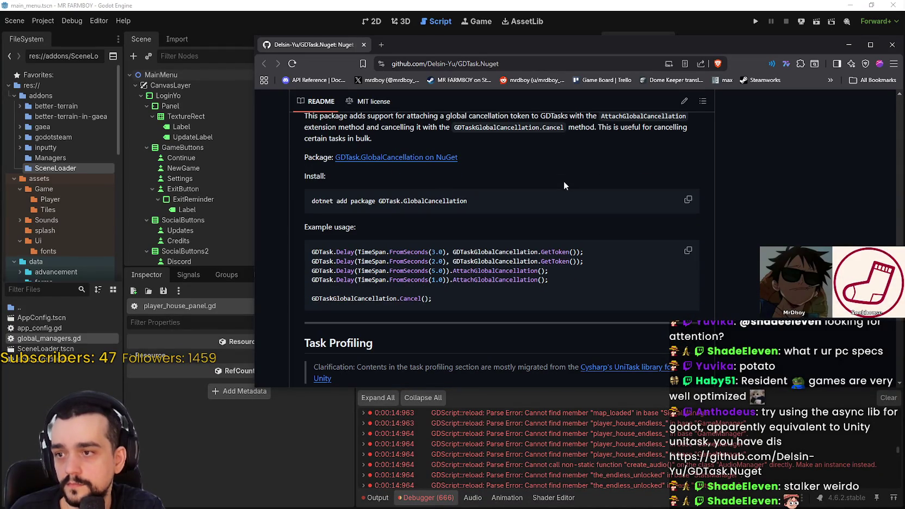
scroll(562, 182, "down", 4)
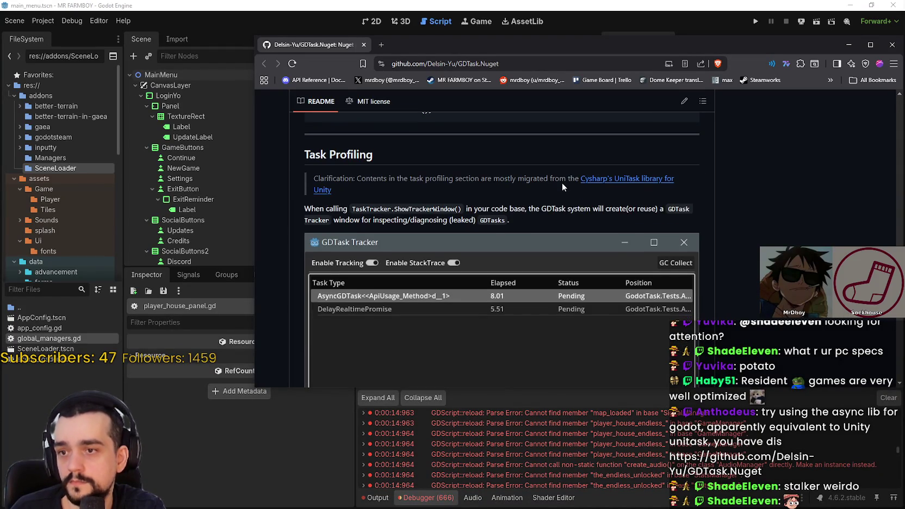
scroll(536, 139, "down", 3)
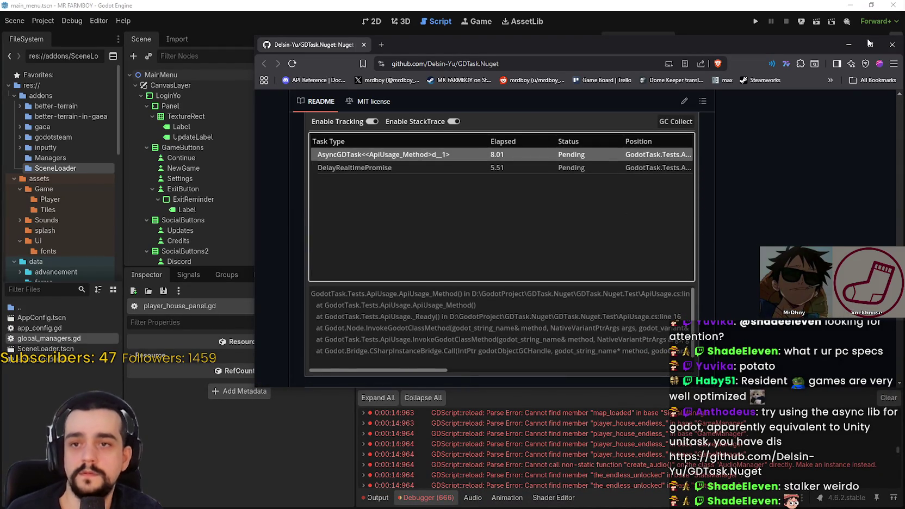
left_click(848, 44)
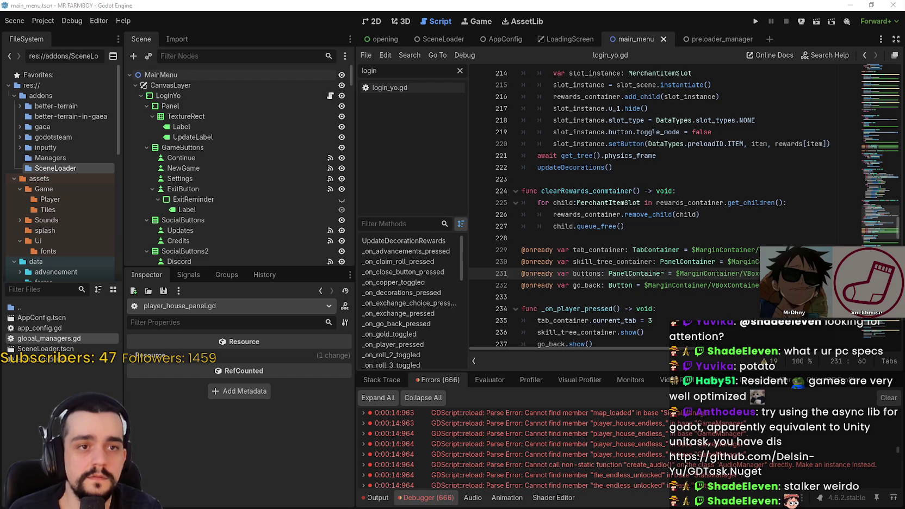
left_click(664, 250)
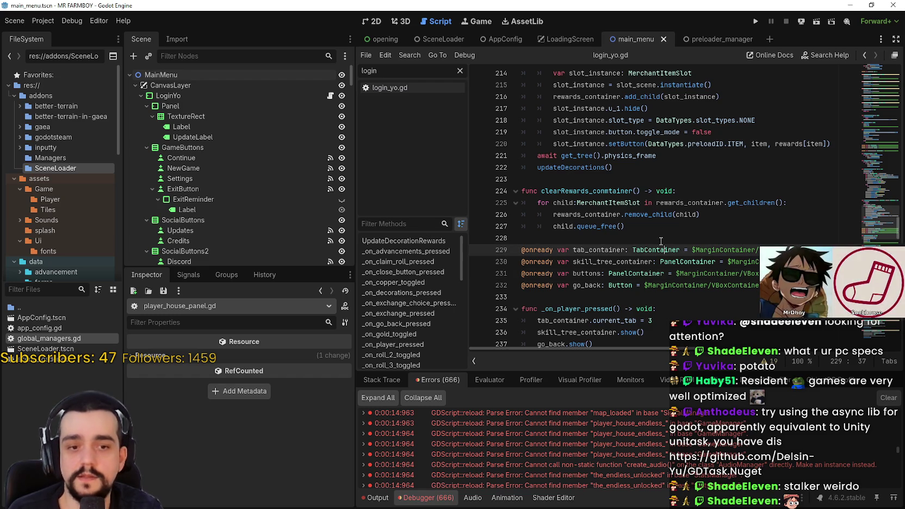
scroll(637, 200, "down", 1)
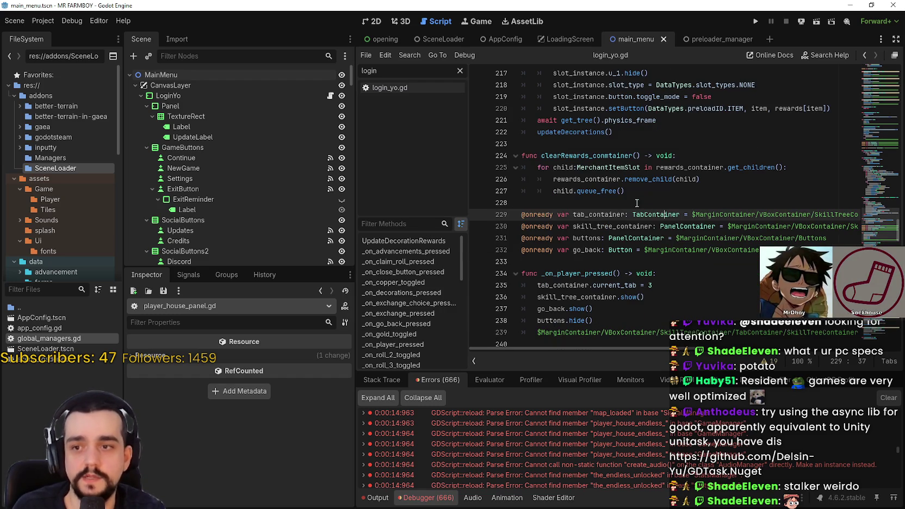
left_click(638, 207)
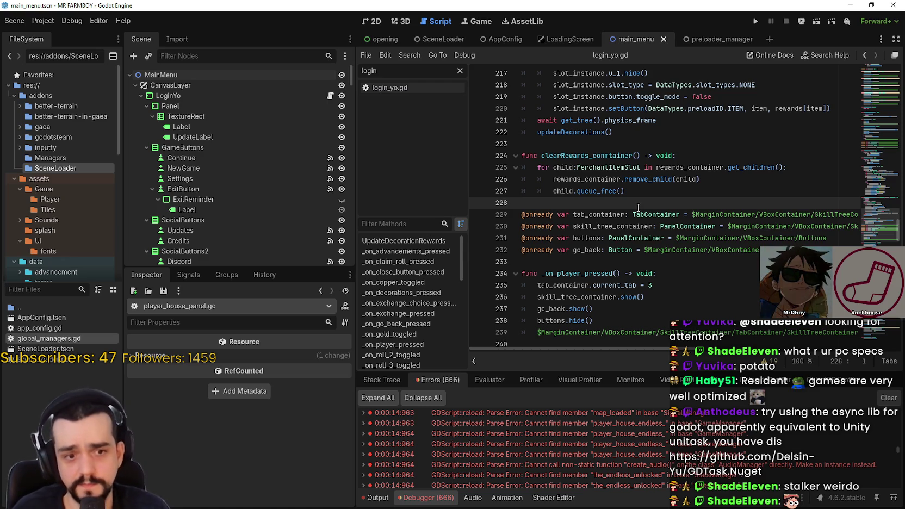
key("Up")
key("Up")
key("Up")
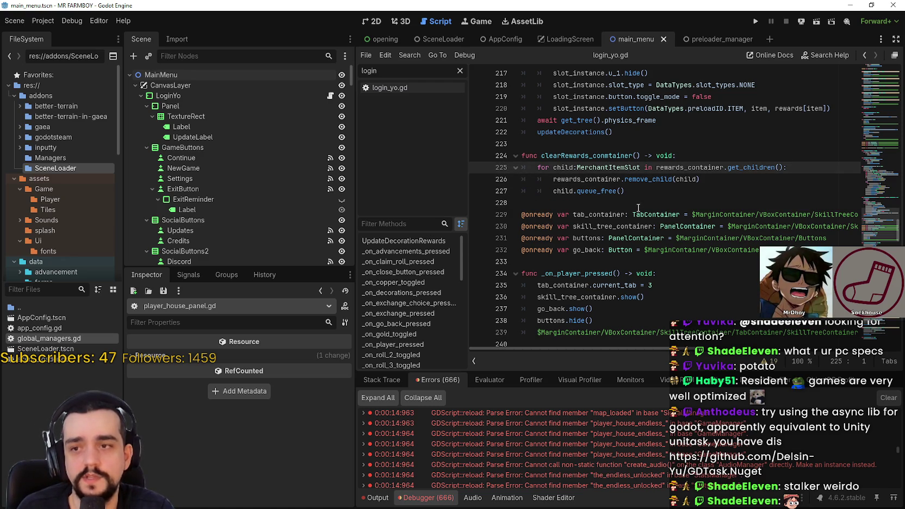
key("Down")
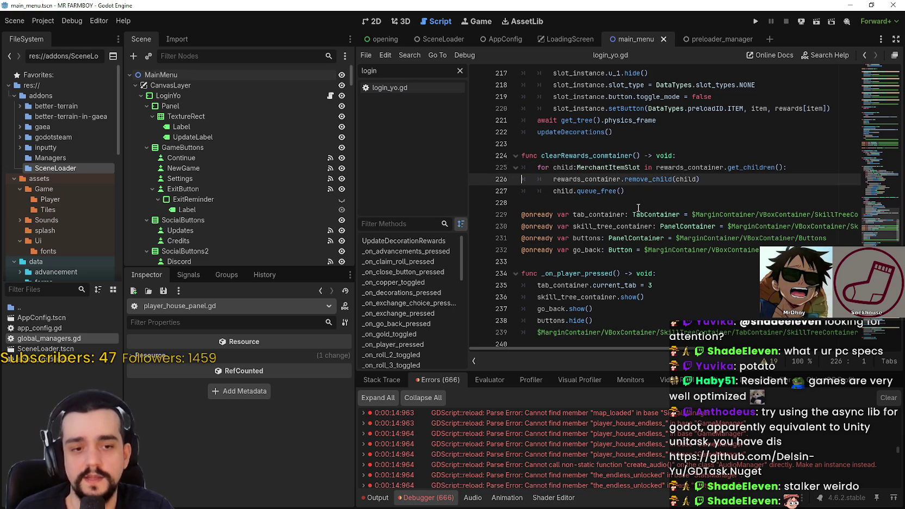
scroll(638, 207, "down", 9)
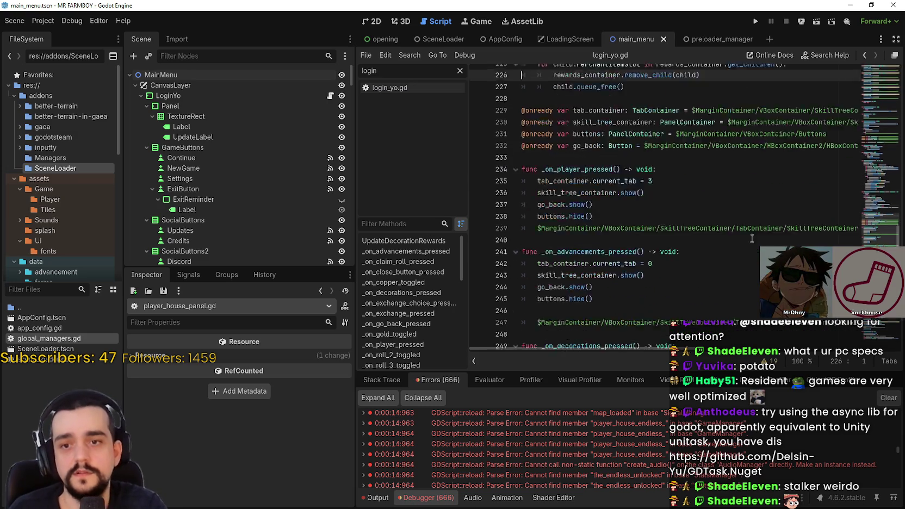
scroll(834, 203, "up", 20)
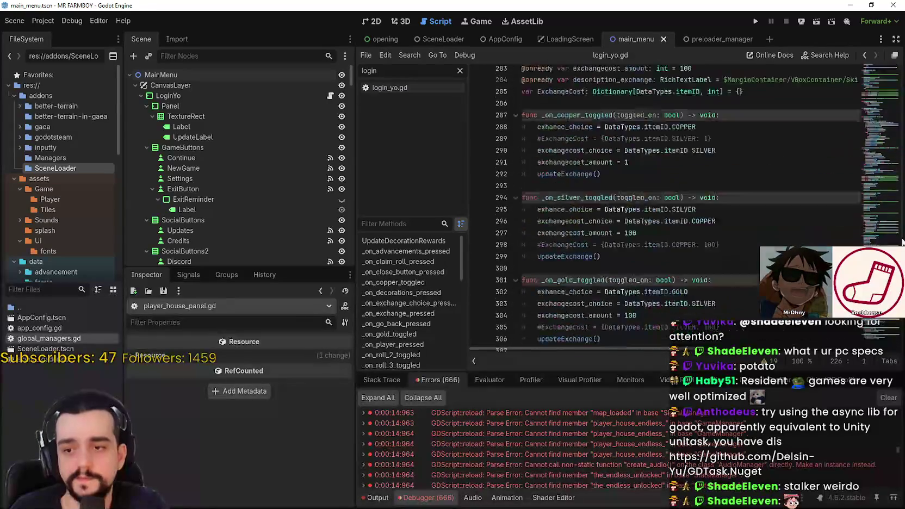
left_click(674, 199)
scroll(674, 203, "up", 3)
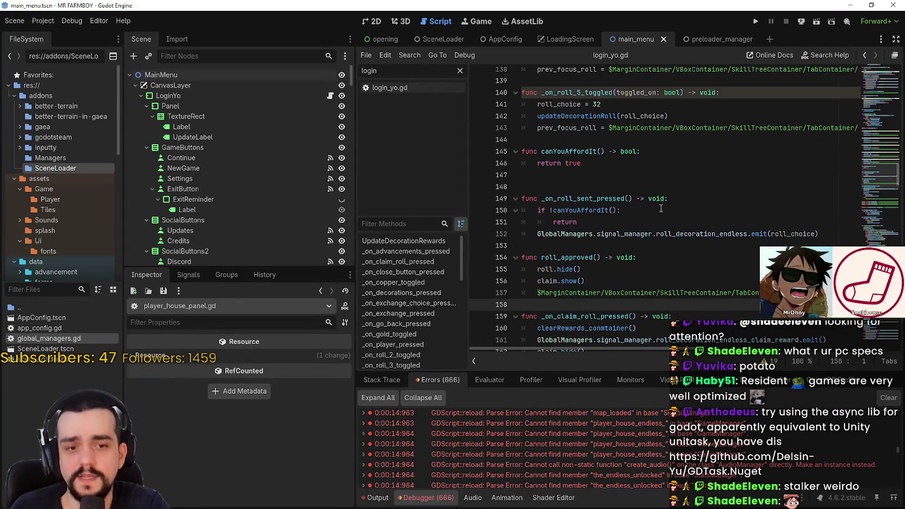
left_click(540, 223)
scroll(544, 226, "up", 2)
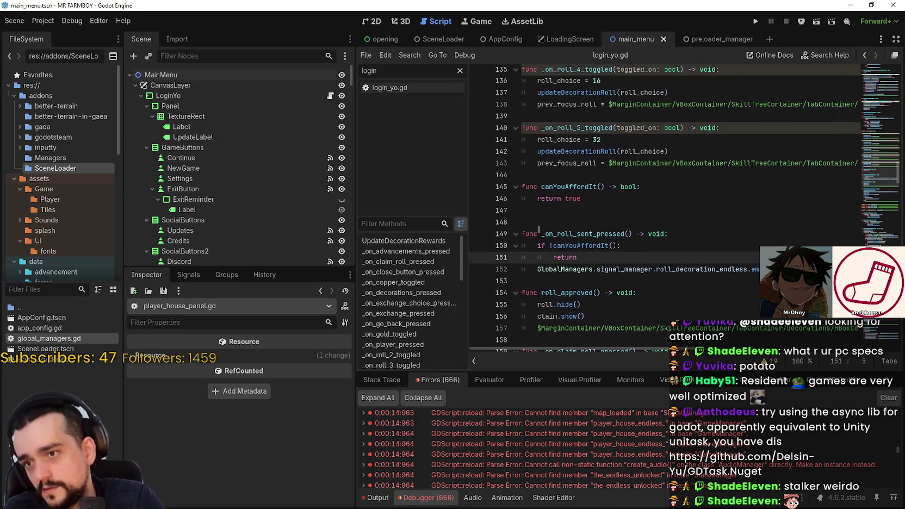
left_click_drag(537, 234, 608, 234)
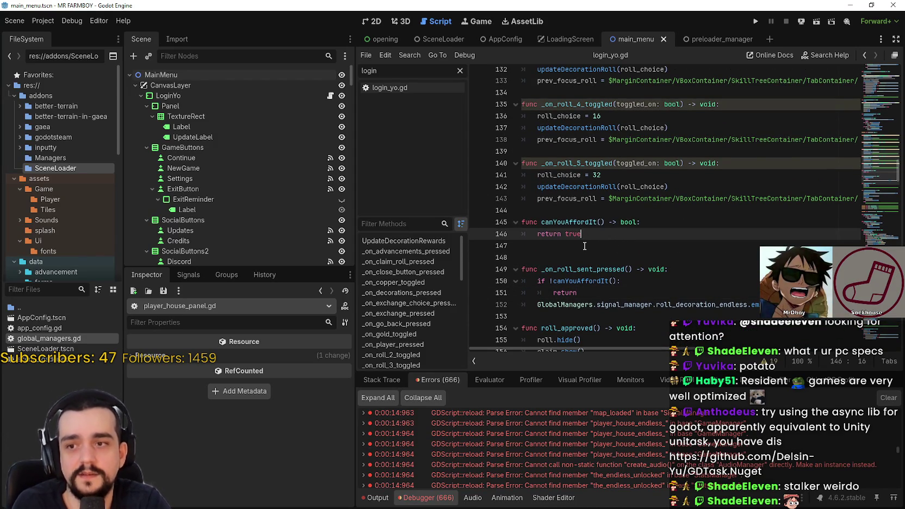
scroll(831, 173, "up", 4)
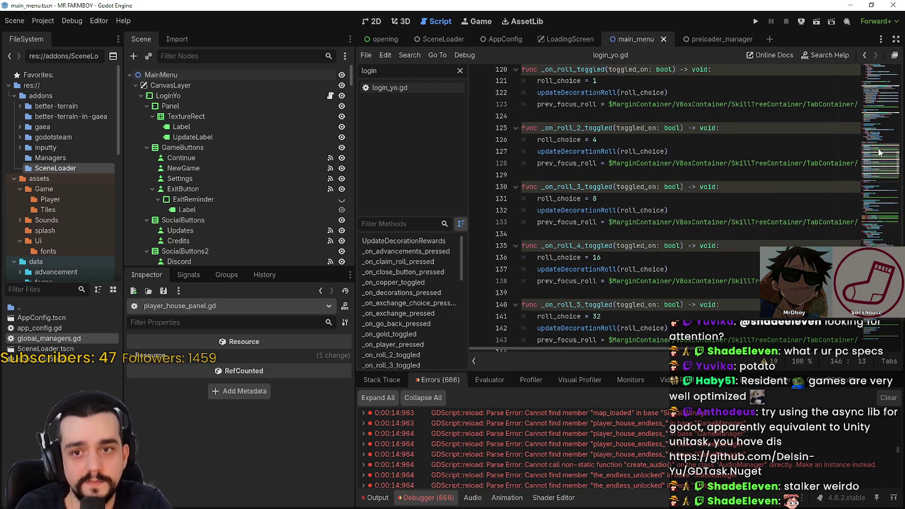
scroll(881, 150, "up", 2)
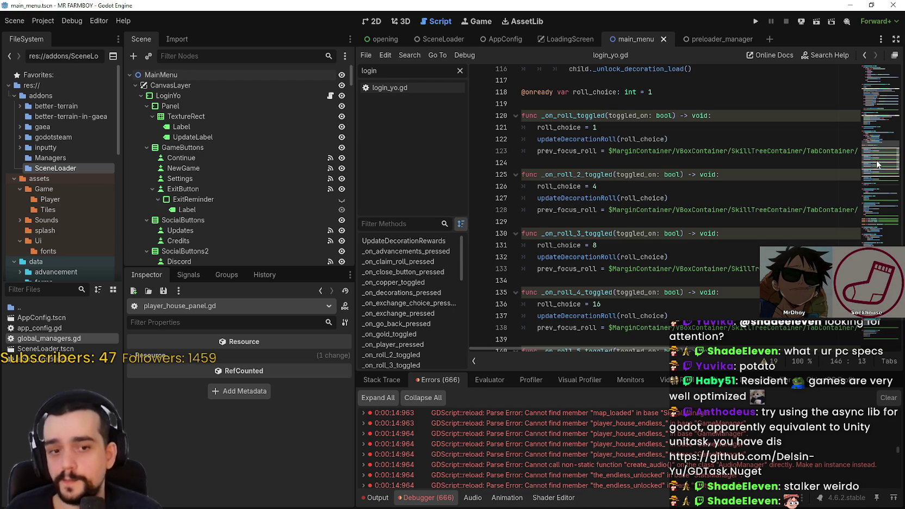
scroll(882, 148, "down", 15)
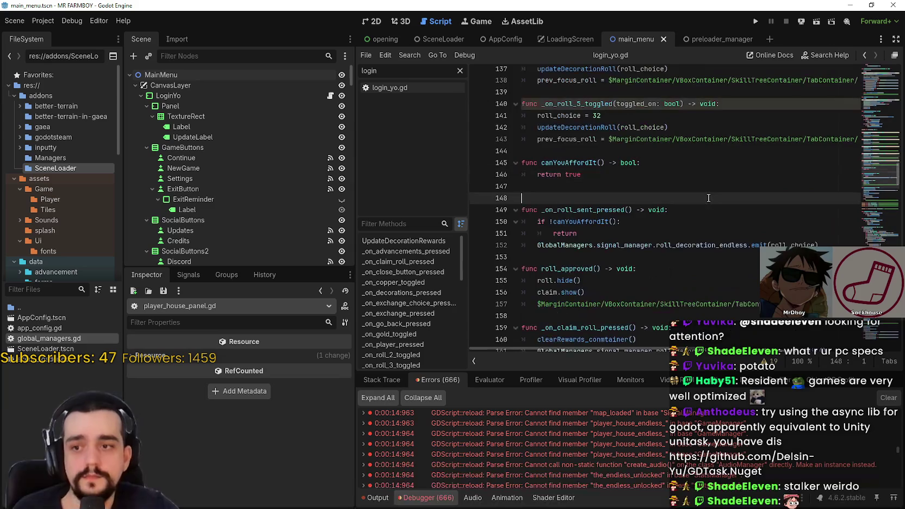
scroll(709, 195, "down", 20)
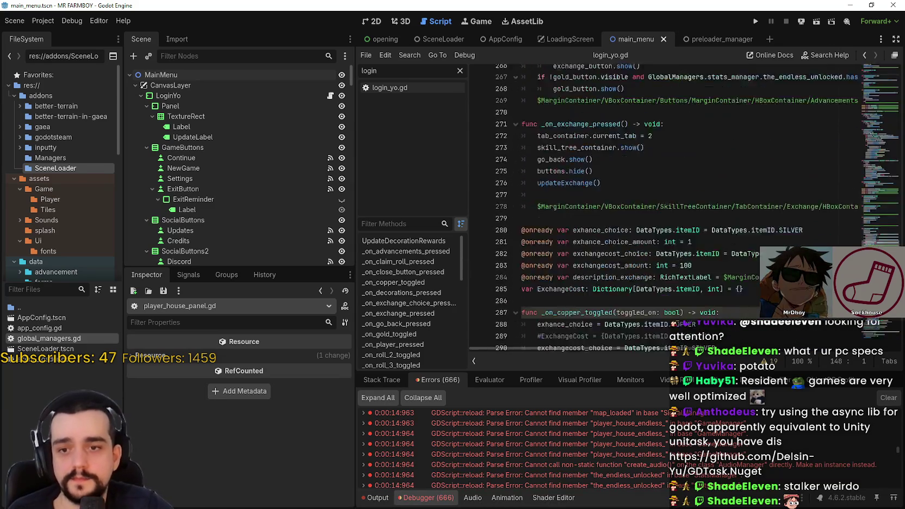
scroll(621, 453, "down", 6)
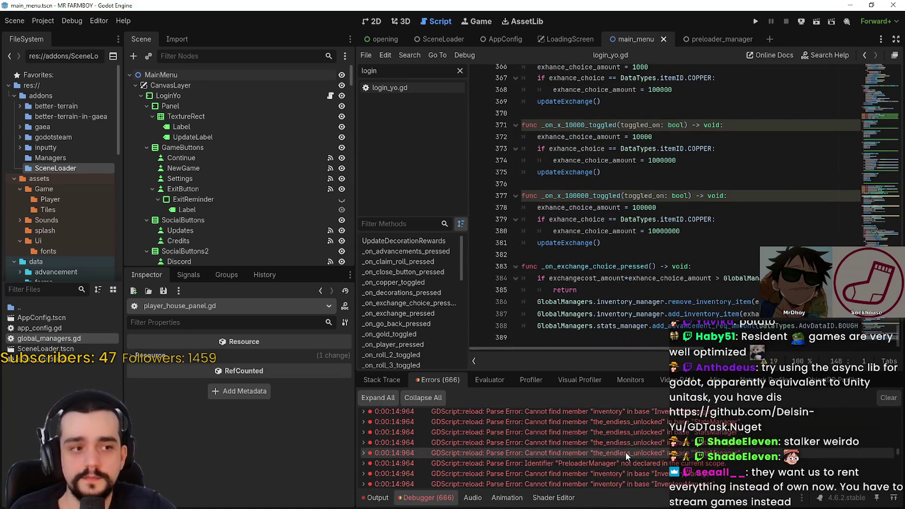
Open rancher_2_npc.gd from the get_item_amount error and change StatsManager to GlobalManagers.stats_manager
scroll(624, 451, "down", 2)
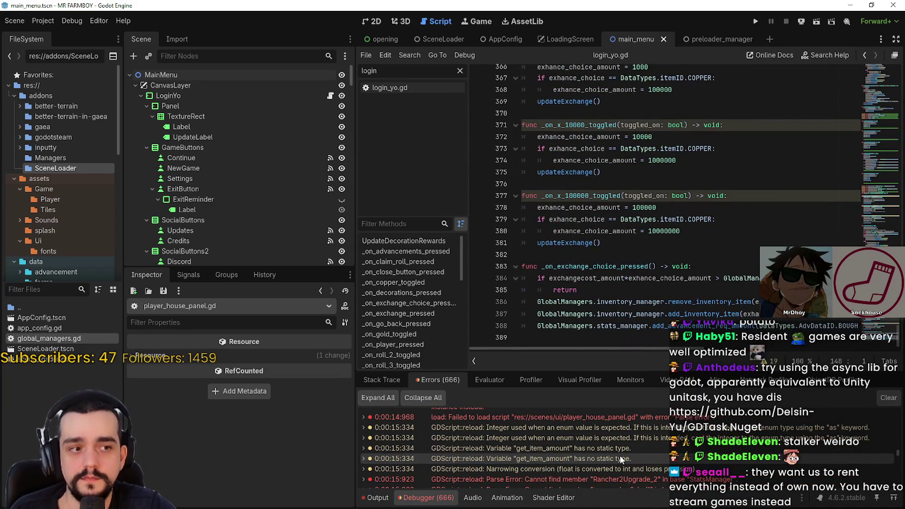
left_click(620, 457)
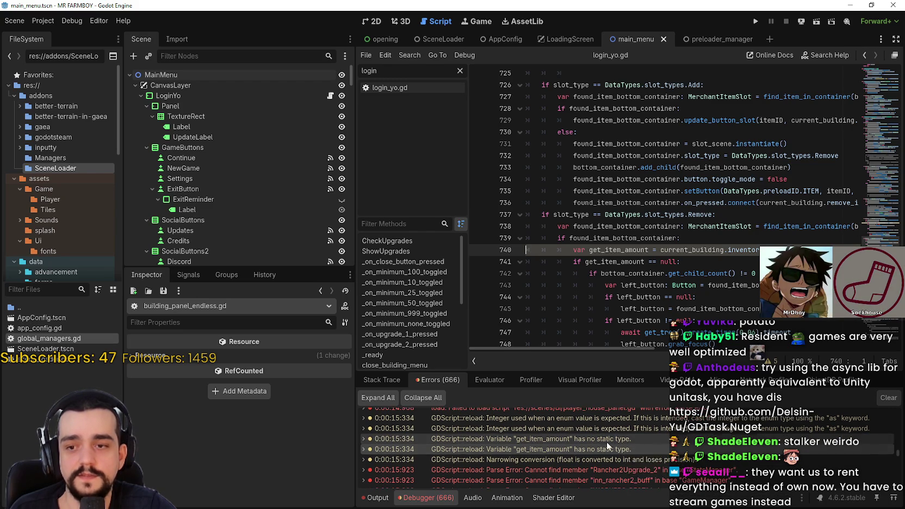
scroll(600, 463, "down", 2)
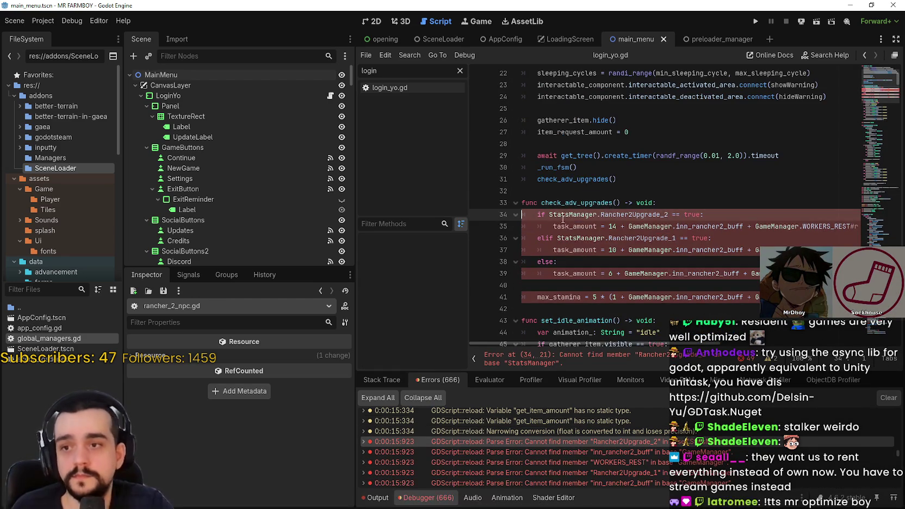
double_click(575, 214)
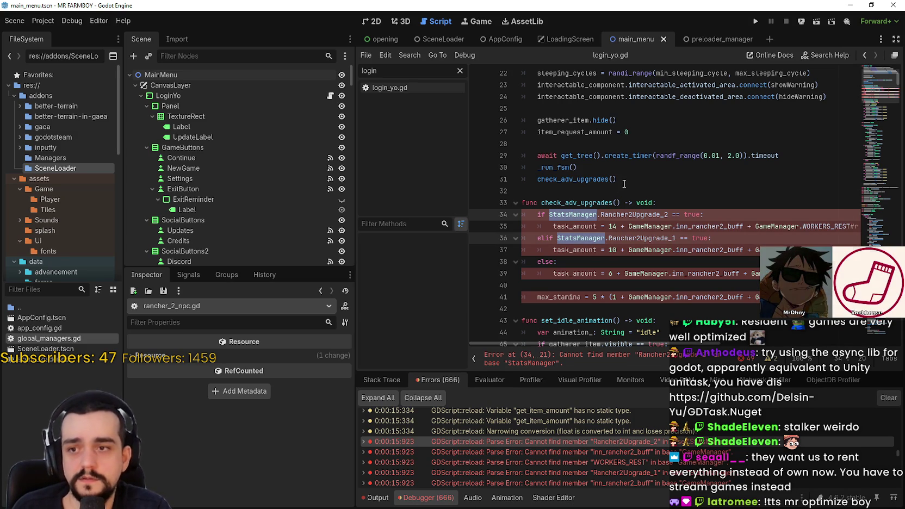
type("GlobalManagers.stats")
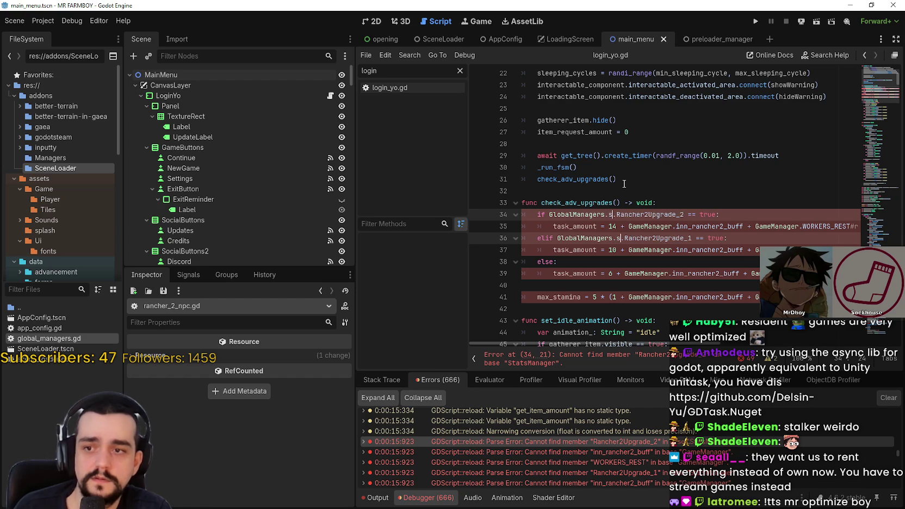
type("_manager")
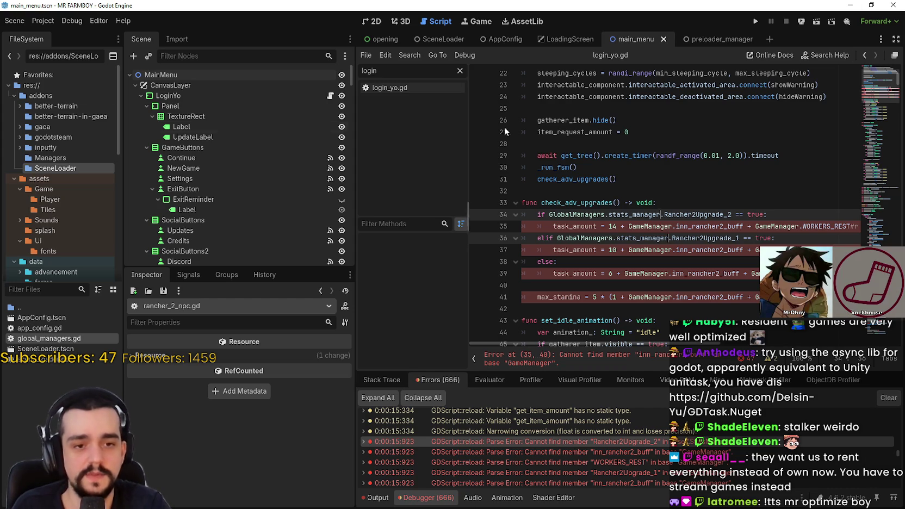
Change the GameManager references in the task_amount check to GlobalManagers.game_manager
left_click(608, 226)
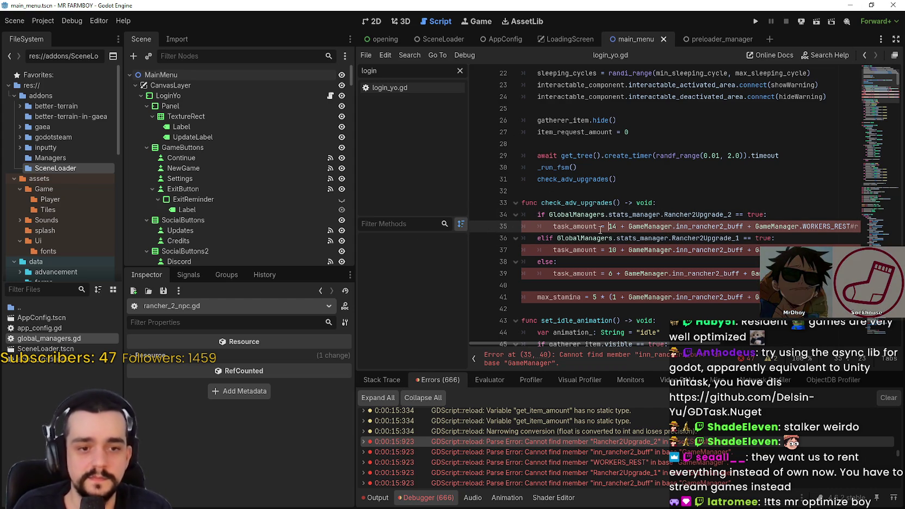
double_click(653, 226)
scroll(653, 226, "down", 20)
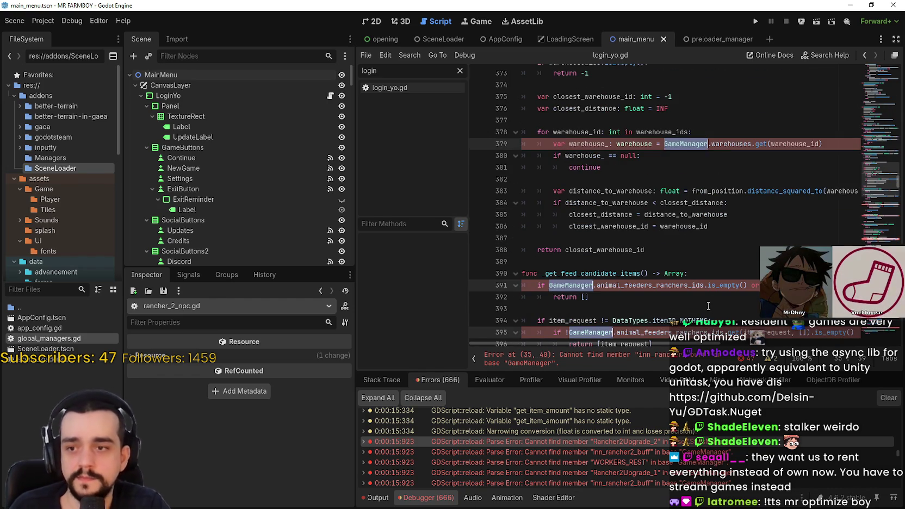
scroll(706, 297, "down", 20)
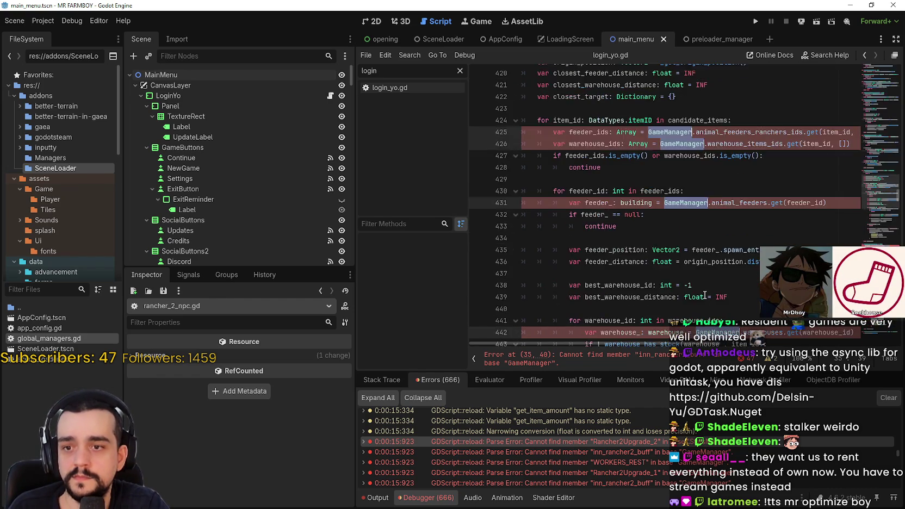
scroll(705, 295, "down", 11)
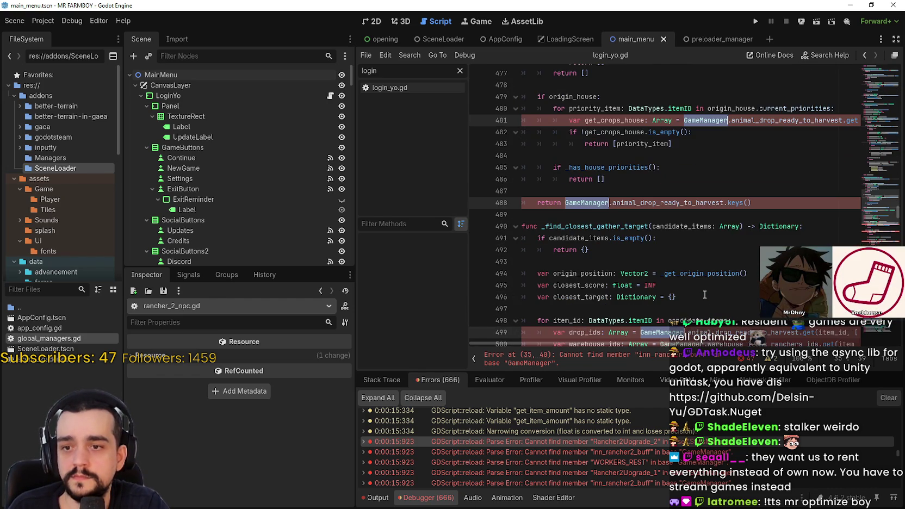
scroll(704, 295, "down", 20)
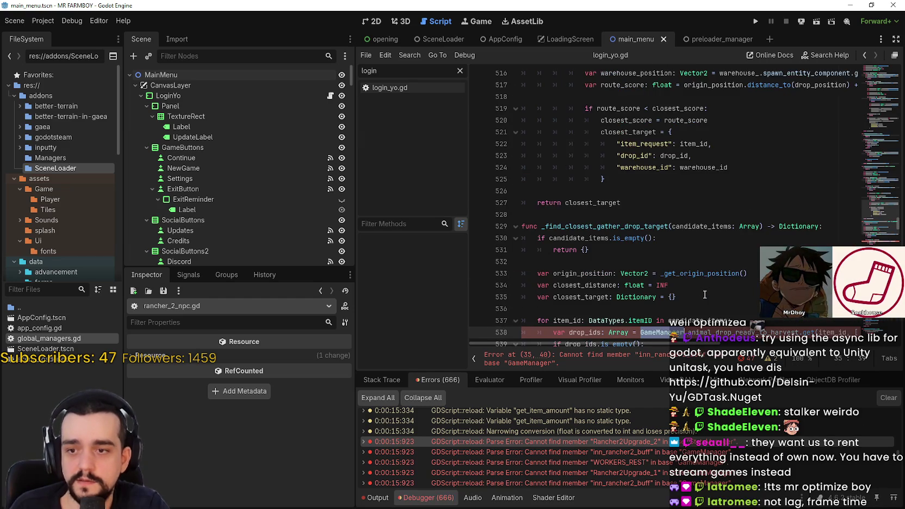
scroll(705, 294, "down", 10)
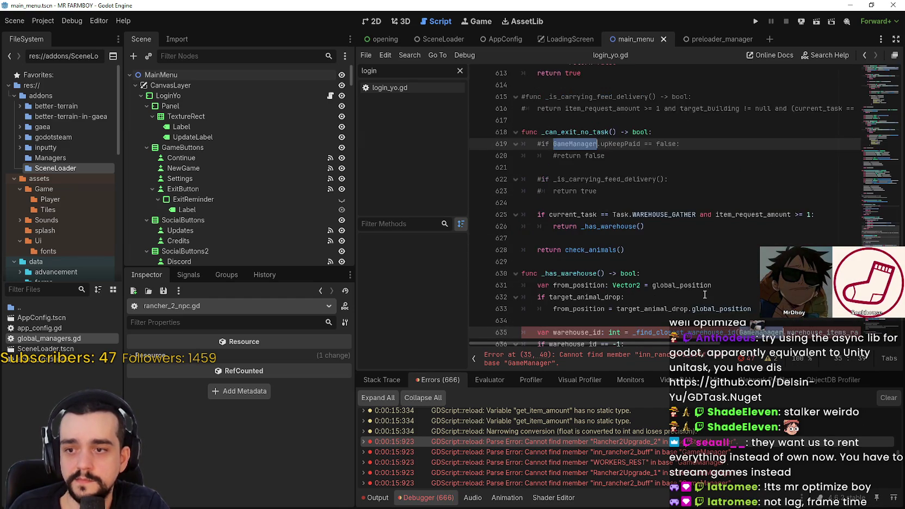
scroll(704, 295, "down", 20)
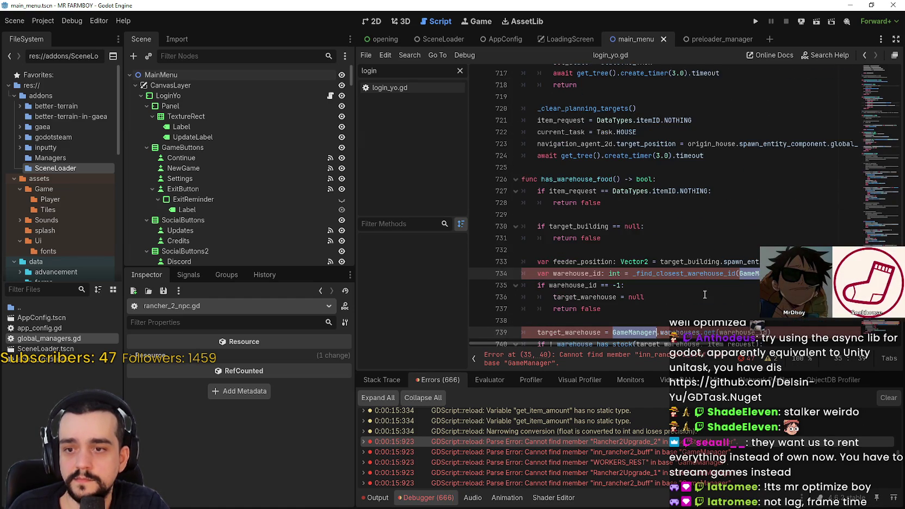
scroll(705, 295, "down", 16)
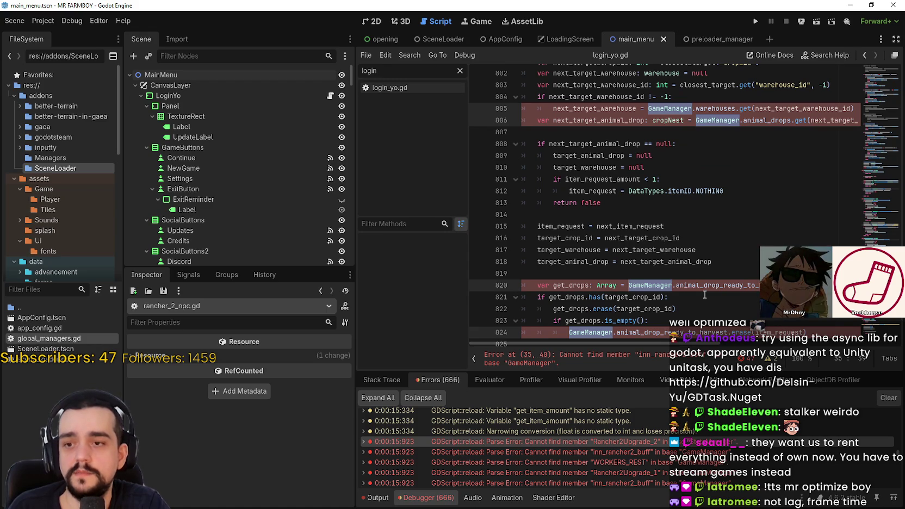
type("Global.inn_rancher2_buff + Global.WORKERS_REST#randi_range")
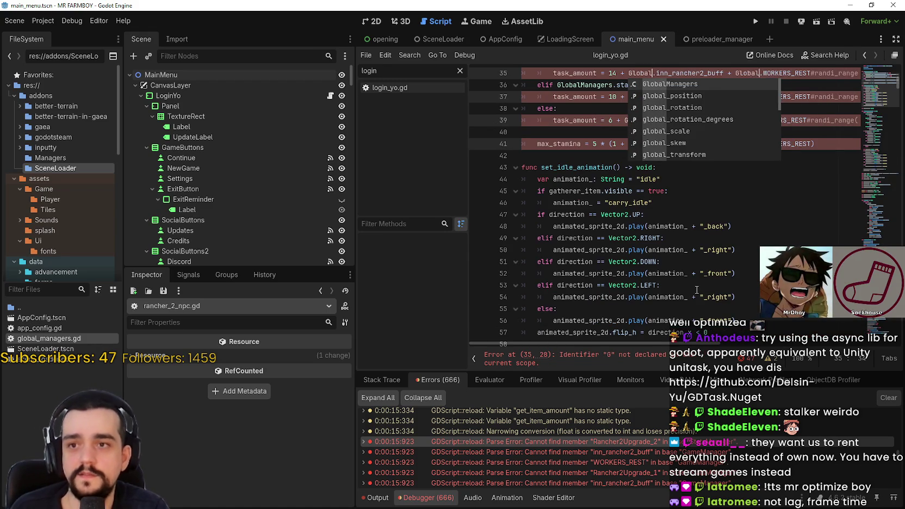
key("Return")
type(".game")
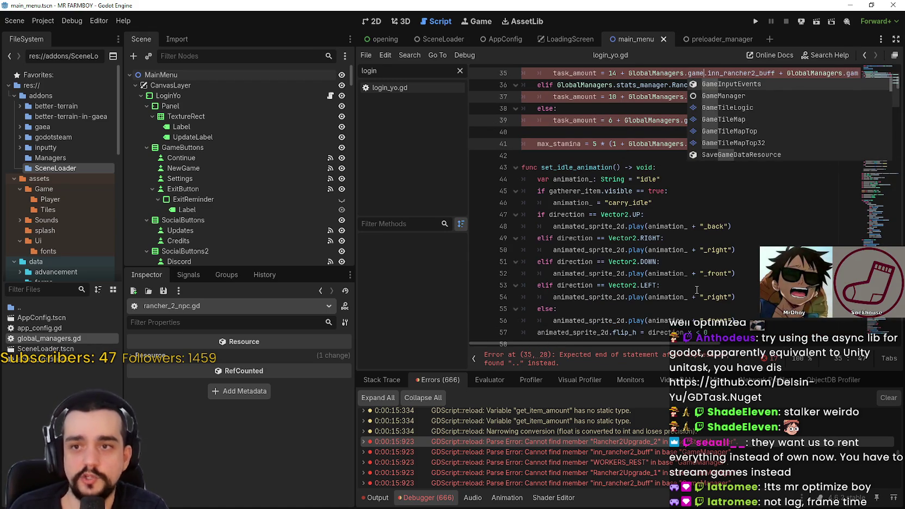
type("_manager")
key("Return")
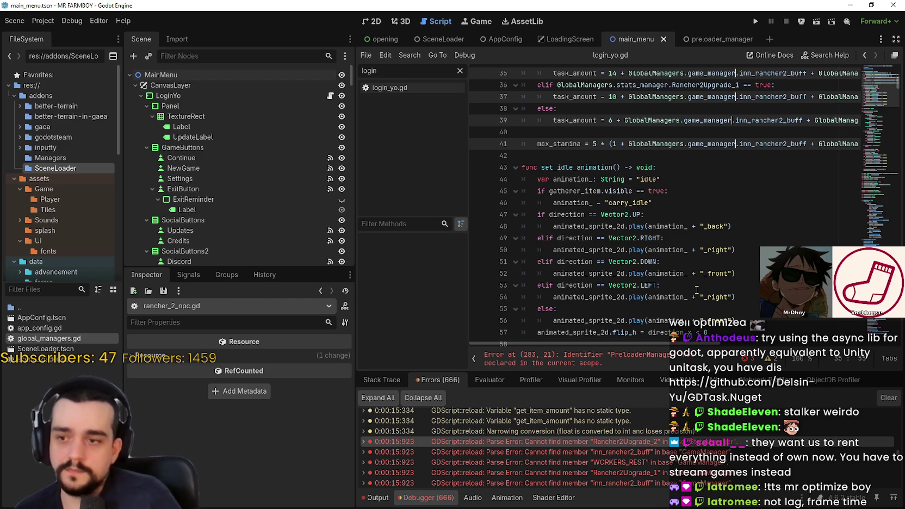
left_click(544, 358)
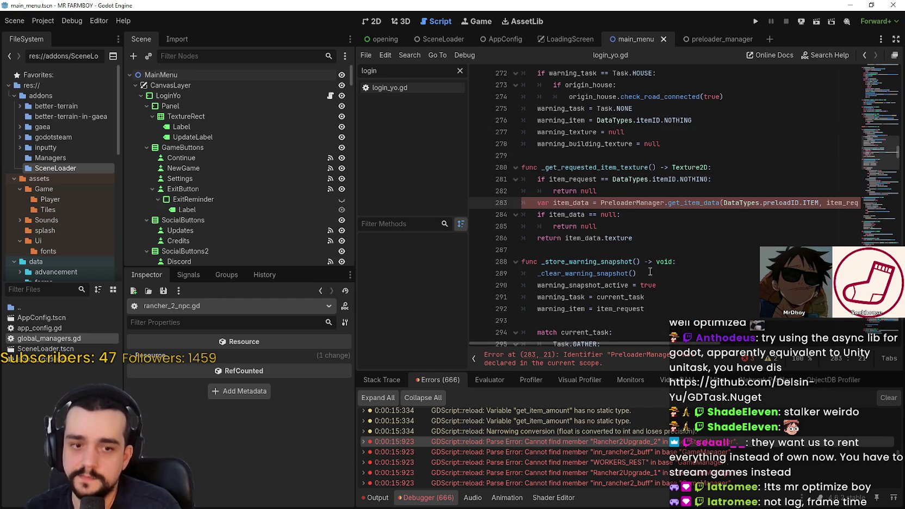
Change PreloaderManager on line 283 to GlobalManagers.preload_manager and save
left_click(755, 202)
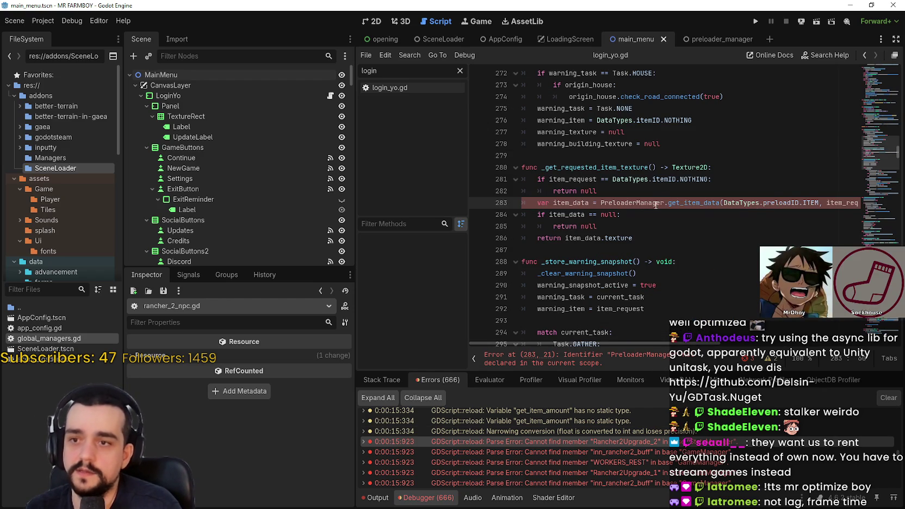
scroll(674, 195, "down", 10)
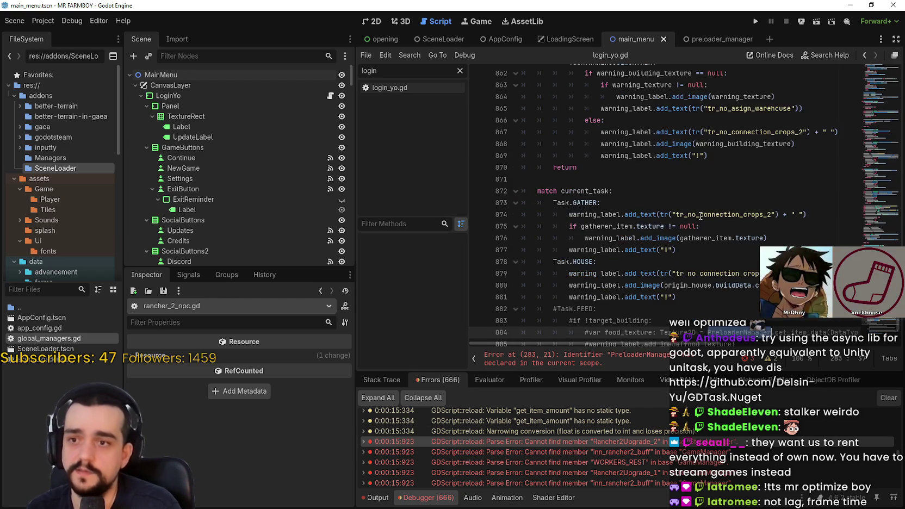
type("Glo")
type("balManagers.prelo")
type("ad_manager")
key("ctrl+s")
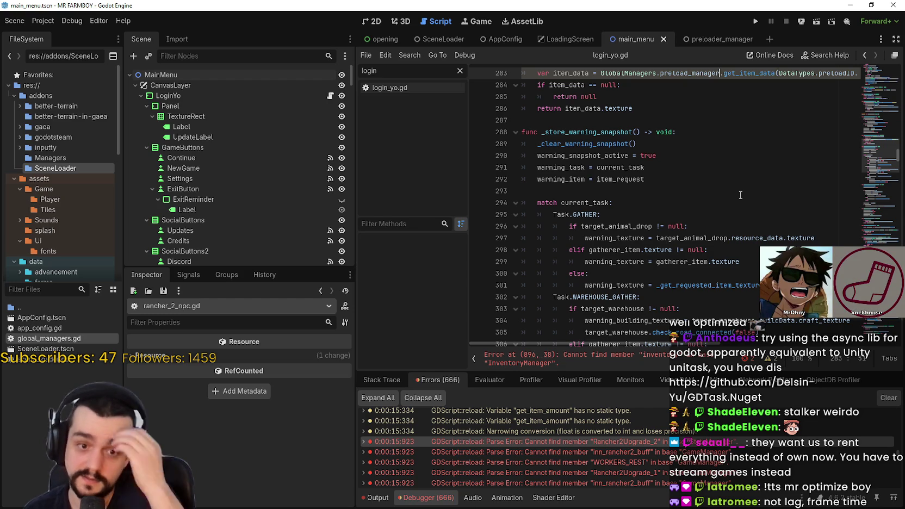
Change both InventoryManager references on lines 896–897 to GlobalManagers.inventory_manager and save
scroll(877, 200, "down", 15)
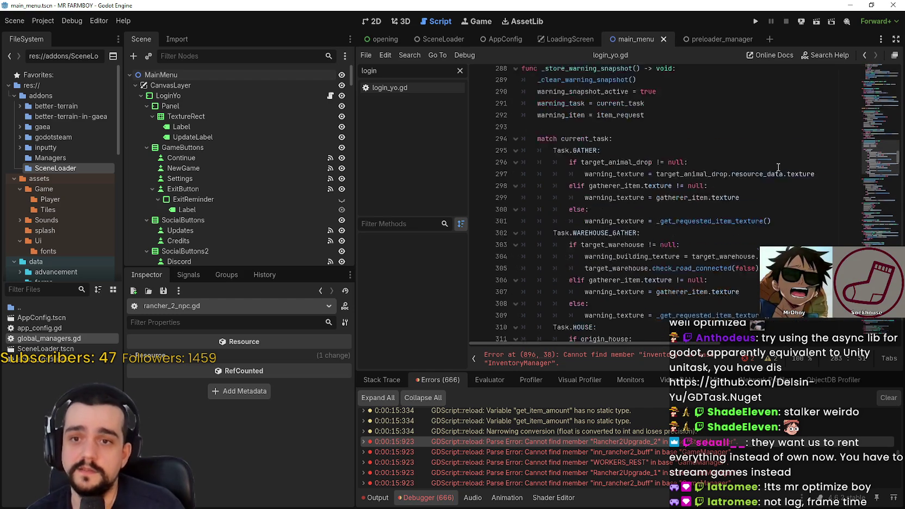
left_click(877, 199)
left_click(598, 358)
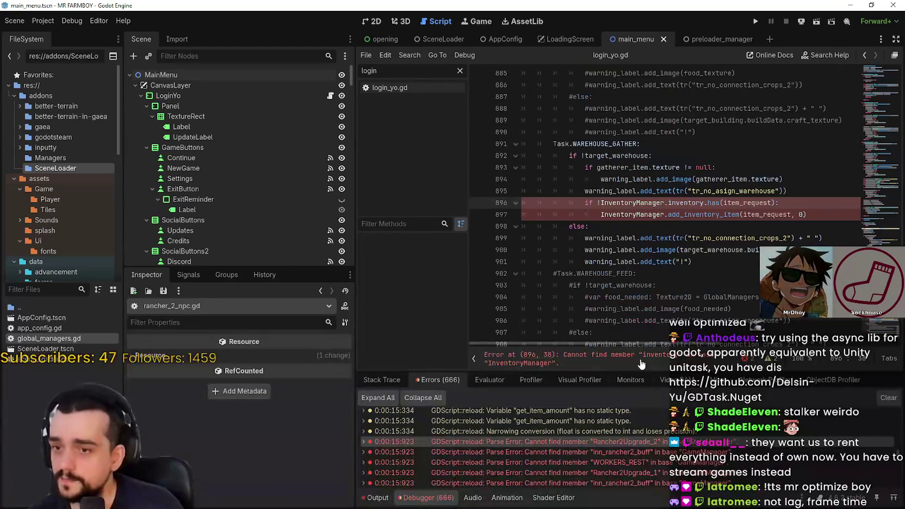
double_click(630, 203)
key("ctrl+d")
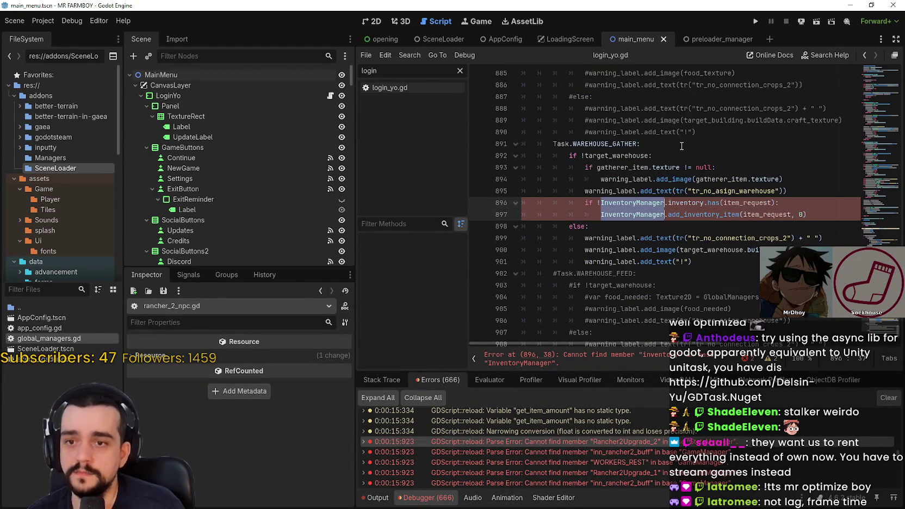
type("Global")
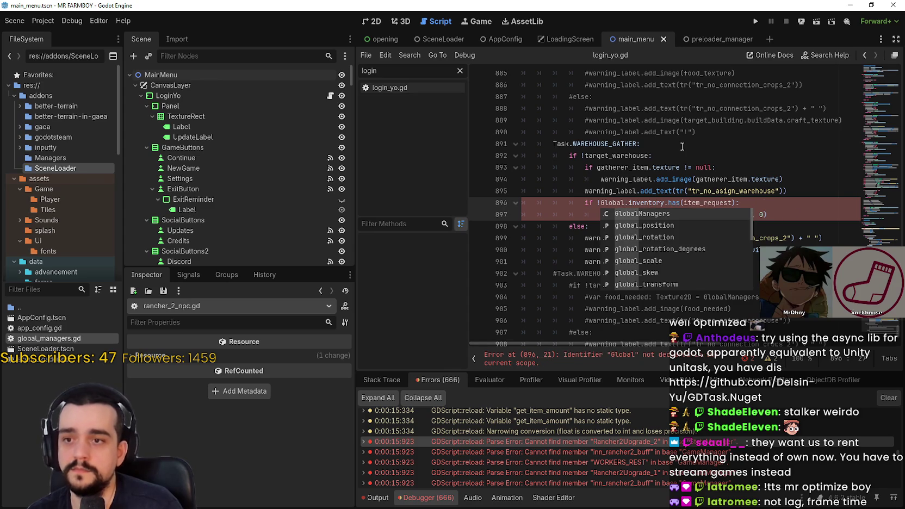
key("Return")
type(".inventory")
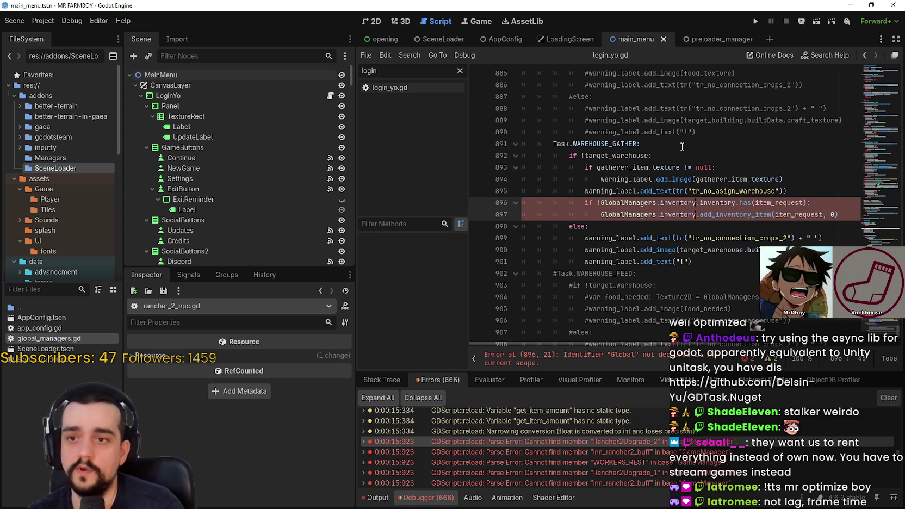
key("Return")
key("ctrl+s")
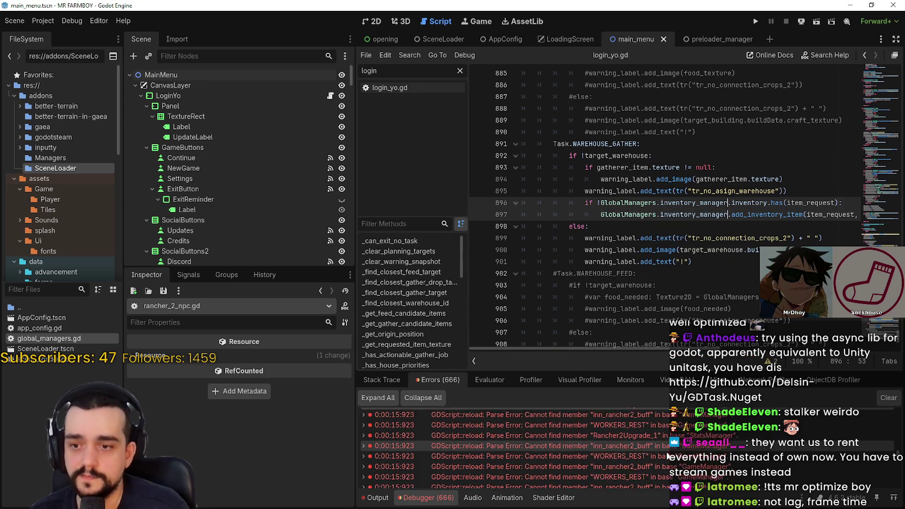
Step through the reported errors (lines 391, 472, 481, 611, 897) to store_npc's StatsManager error at line 29
double_click(489, 440)
scroll(677, 442, "down", 3)
left_click(679, 447)
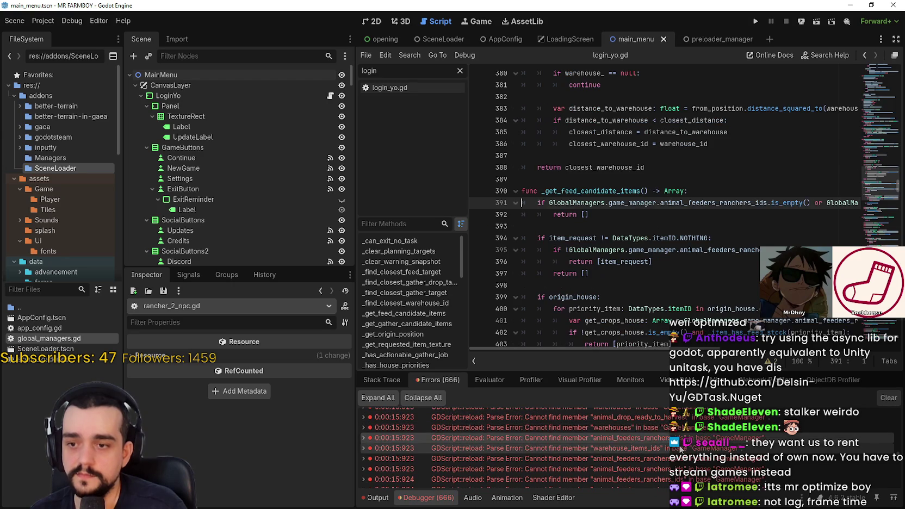
scroll(681, 453, "down", 2)
left_click(684, 466)
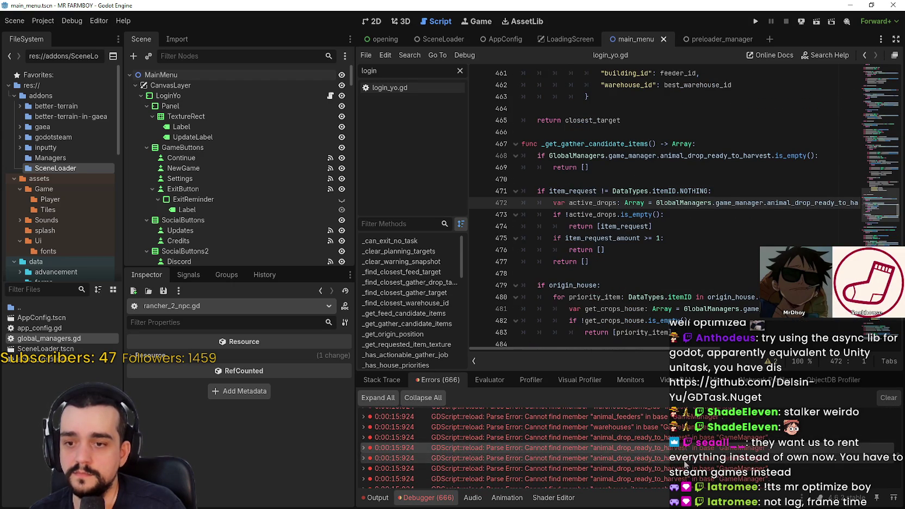
scroll(684, 465, "down", 2)
left_click(685, 464)
scroll(685, 465, "down", 2)
left_click(684, 465)
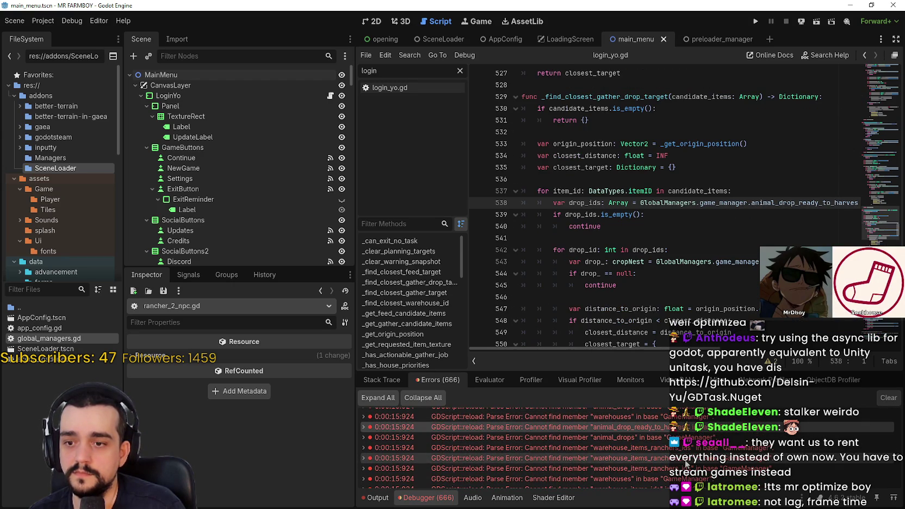
scroll(685, 465, "down", 2)
left_click(686, 463)
scroll(686, 463, "down", 2)
left_click(686, 463)
scroll(686, 459, "down", 2)
left_click(686, 458)
scroll(686, 458, "down", 1)
left_click(686, 453)
Replace both StatsManager references on line 29 with GlobalManagers.stats_manager
scroll(686, 457, "down", 2)
left_click(686, 458)
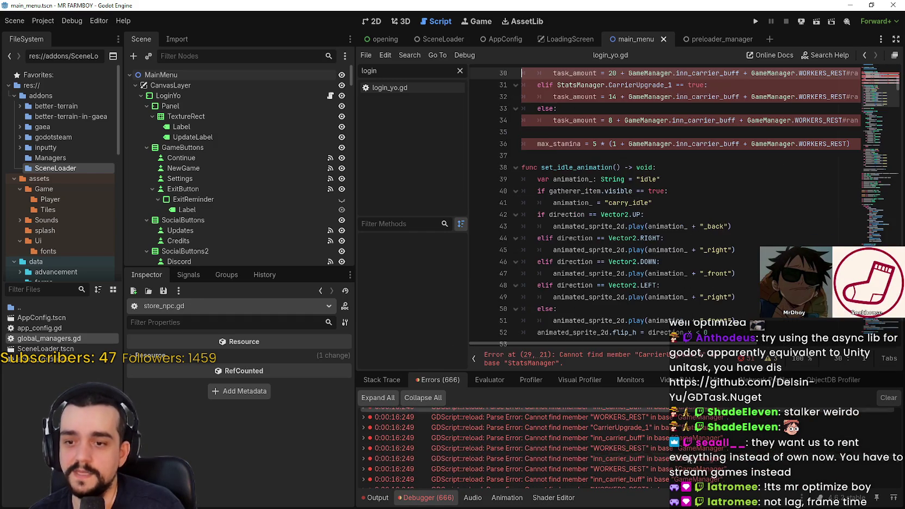
double_click(589, 202)
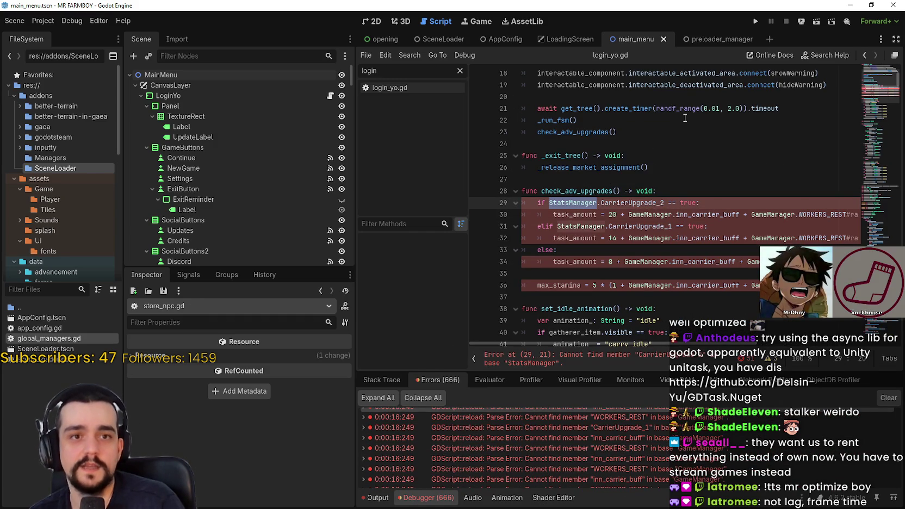
key("ctrl+d")
key("ctrl+d")
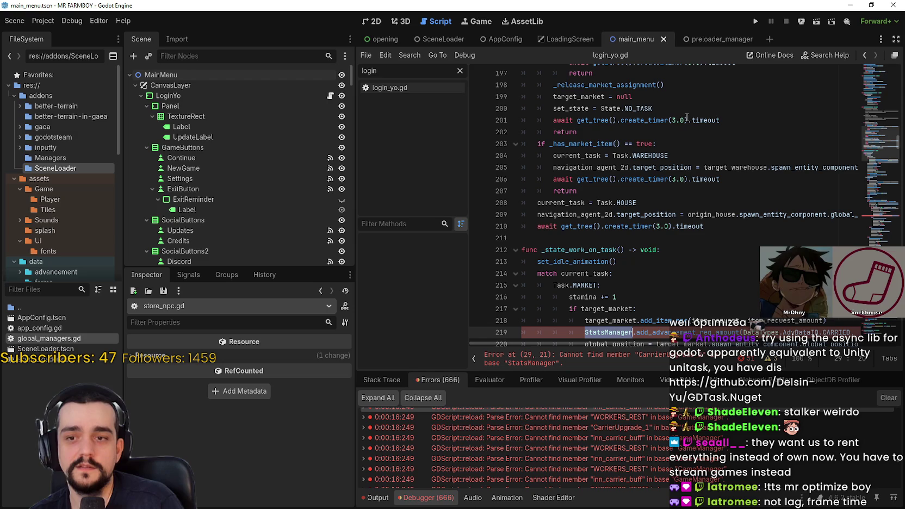
scroll(685, 120, "down", 2)
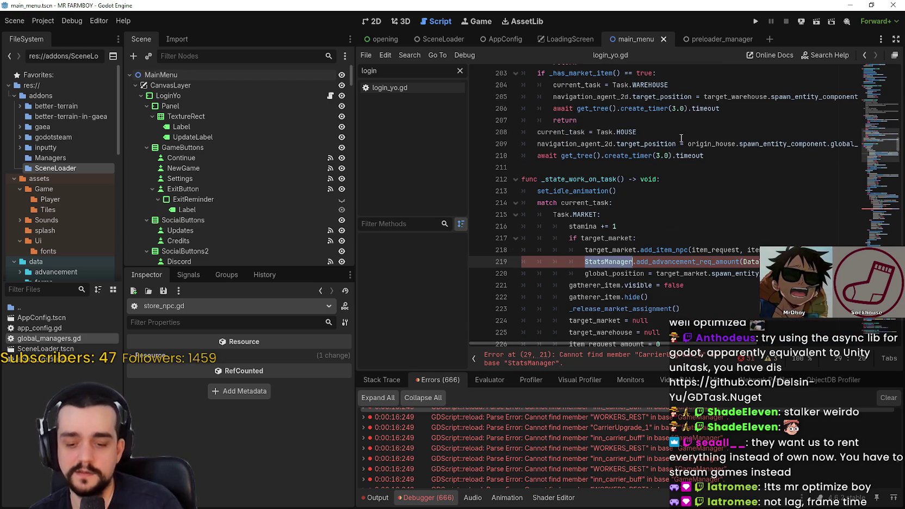
type("Global")
type("Managers.stats")
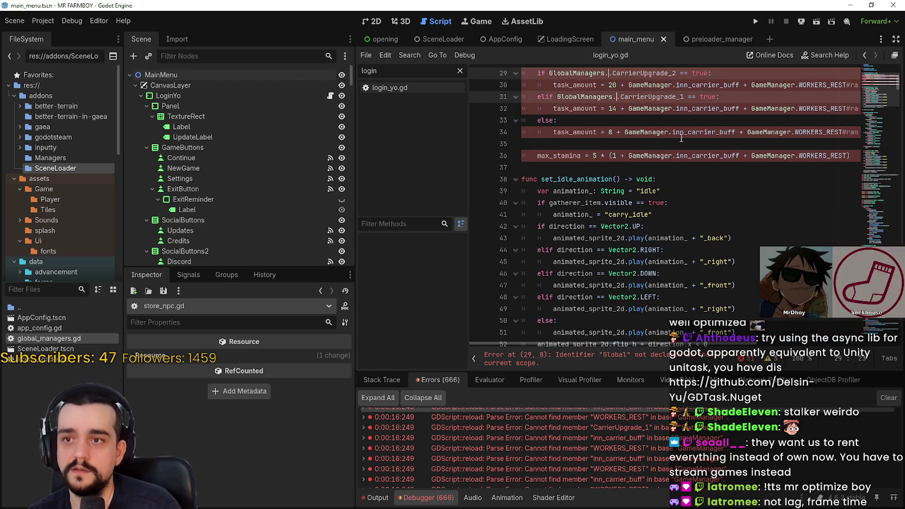
type("_manager")
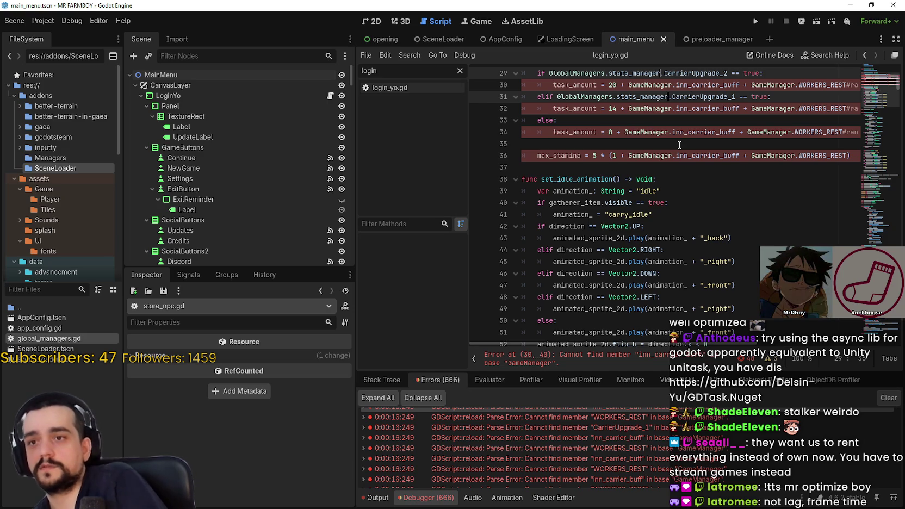
Change every GameManager reference, through line 652, to GlobalManagers.game_manager and save
scroll(675, 147, "up", 2)
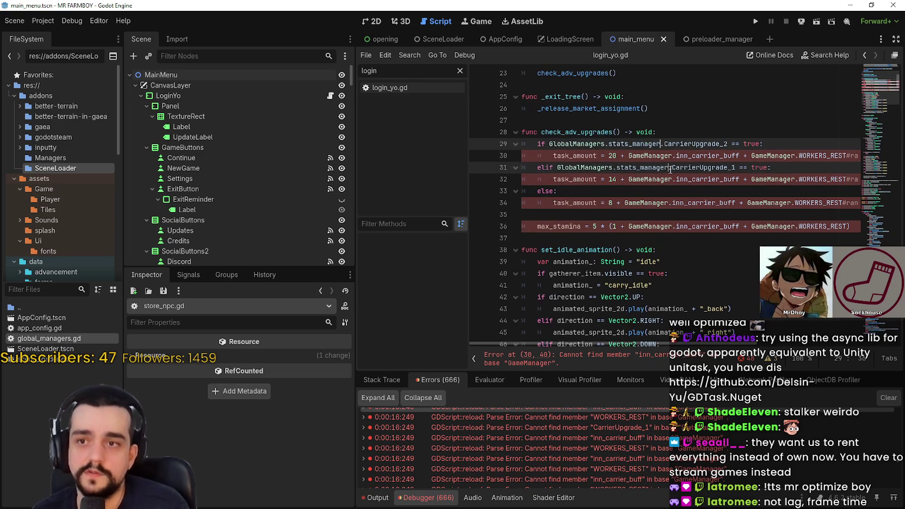
key("ctrl+d")
key("ctrl+d")
key("ctrl+d")
key("ctrl+d")
key("ctrl+d")
key("ctrl+d")
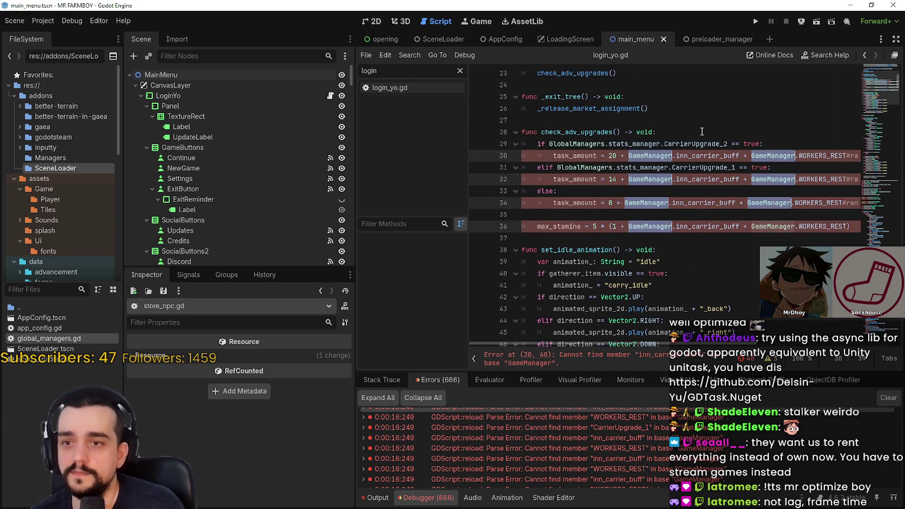
key("ctrl+d")
key("ctrl+d")
key("ctrl+d")
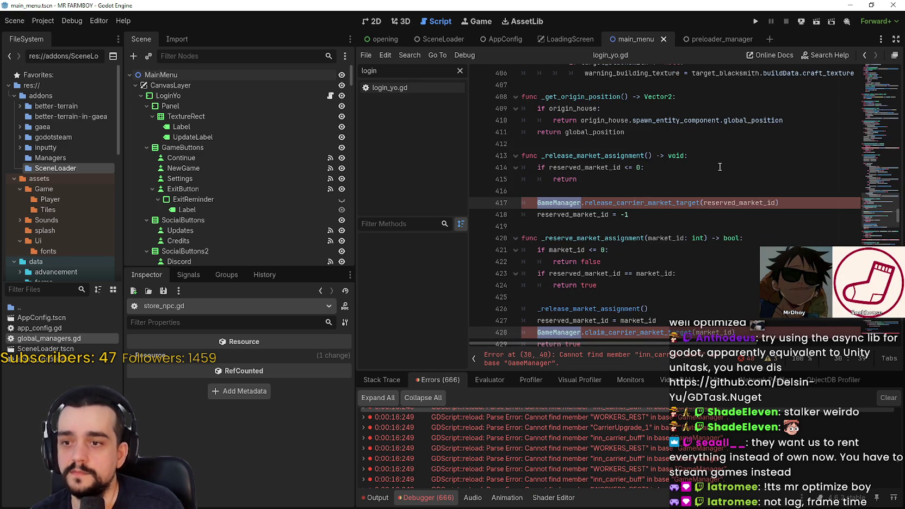
key("ctrl+d")
key("ctrl+d")
key("ctrl+d")
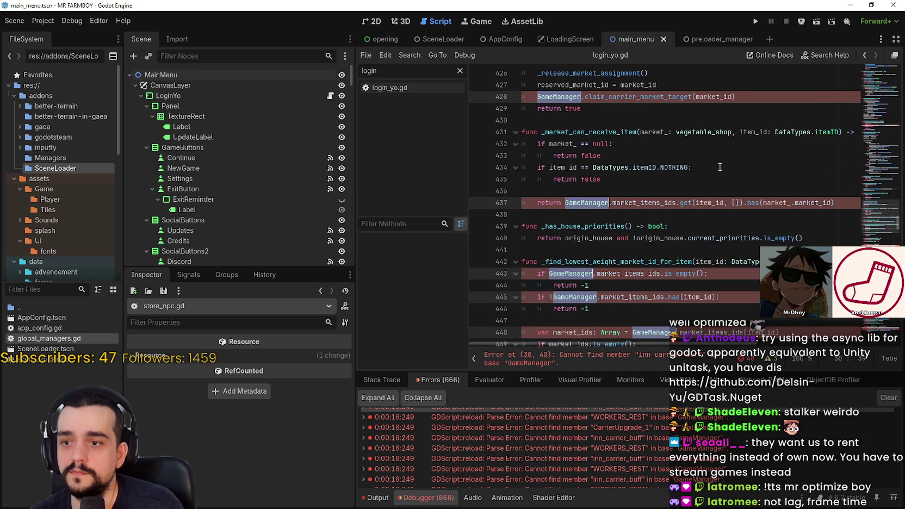
key("ctrl+d")
key("ctrl+d")
key("ctrl+d")
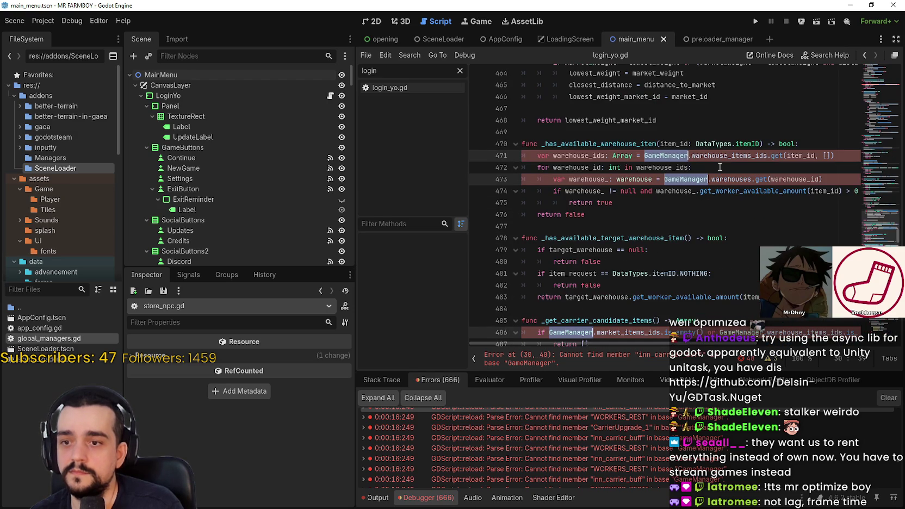
key("ctrl+d")
key("ctrl+d")
key("ctrl+d")
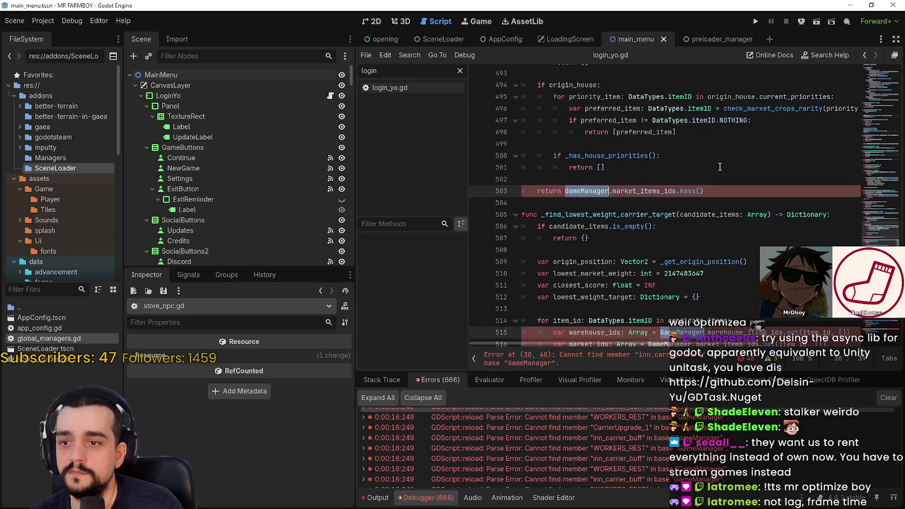
key("ctrl+d")
key("ctrl+d")
key("ctrl+d")
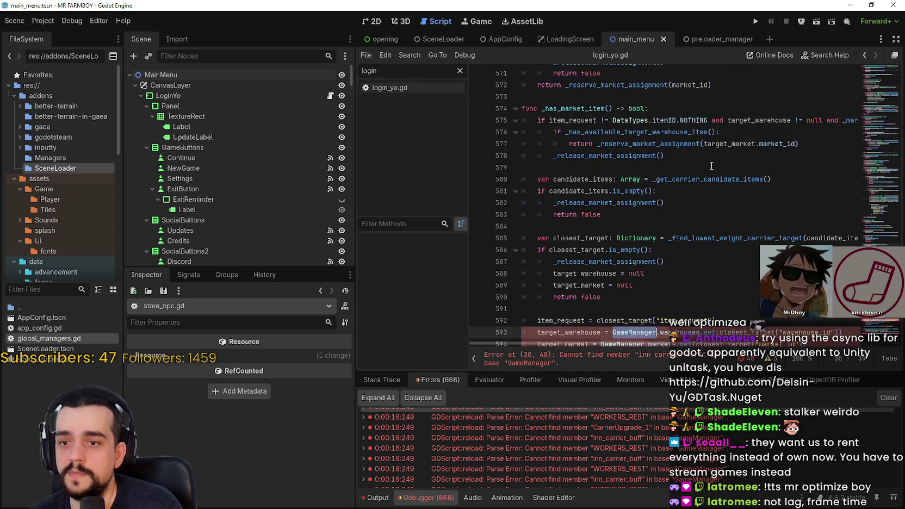
key("ctrl+d")
key("ctrl+d")
key("ctrl+d")
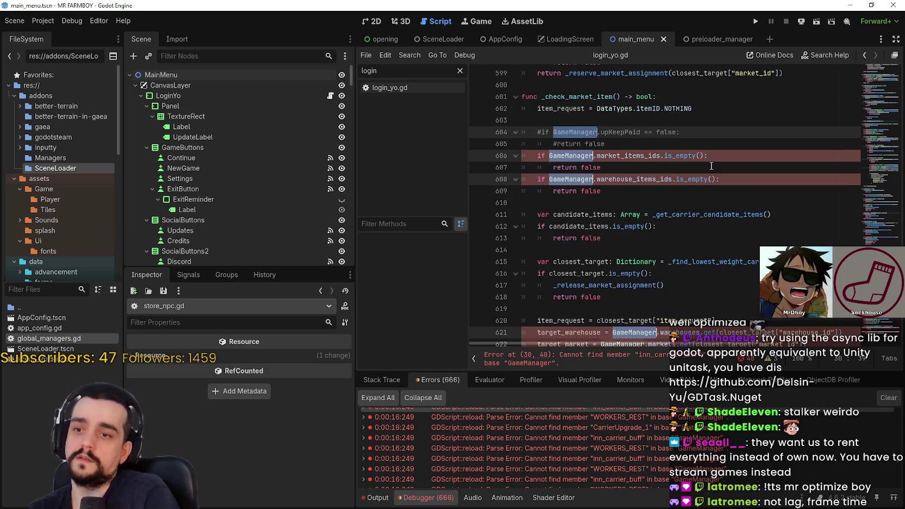
key("ctrl+d")
key("ctrl+d")
key("ctrl+d")
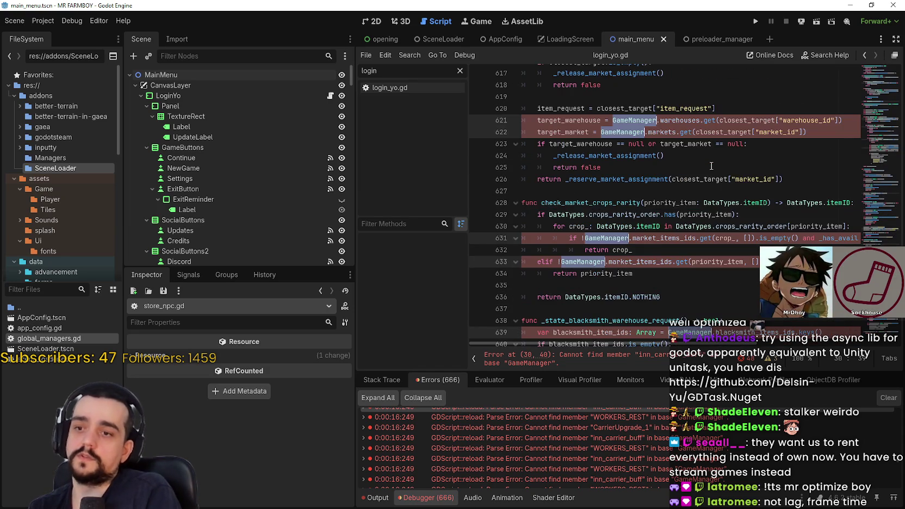
key("ctrl+d")
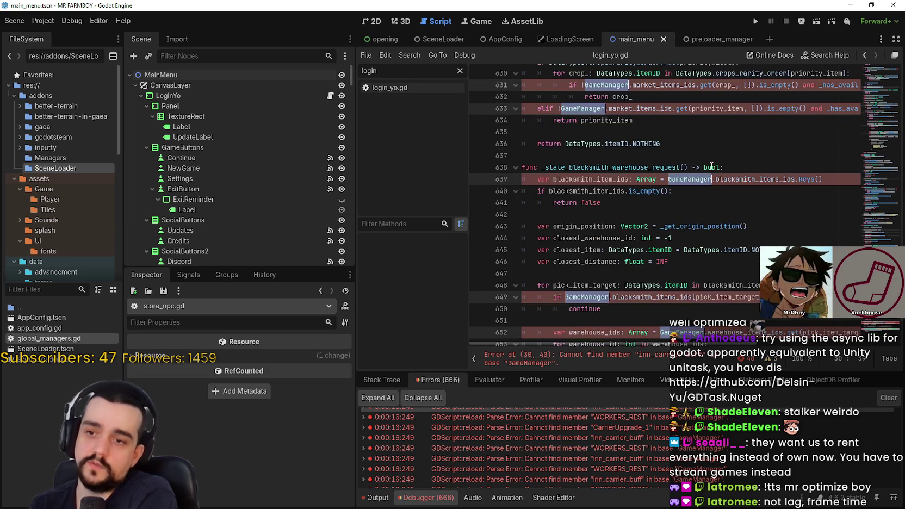
key("ctrl+d")
key("ctrl+d")
key("ctrl+d")
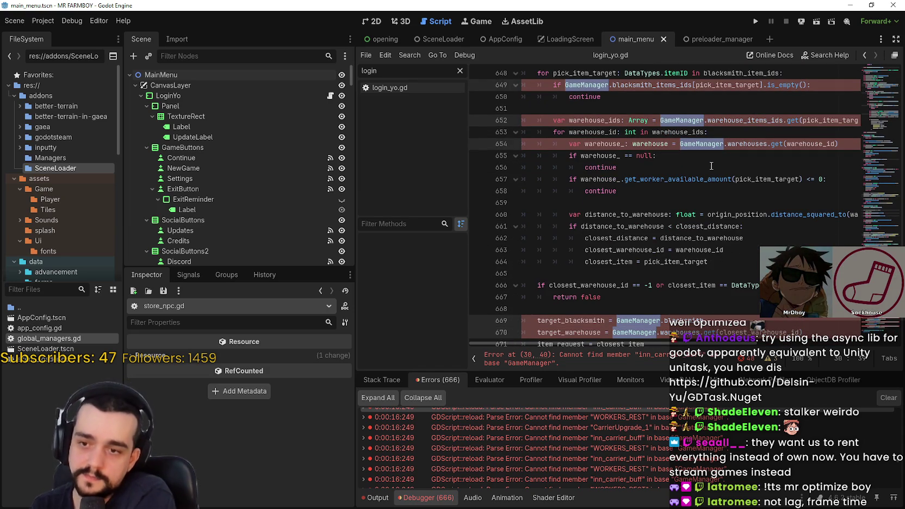
type("Global.inn_carrier_buff + Global.WORKERS_REST#randi_range(")
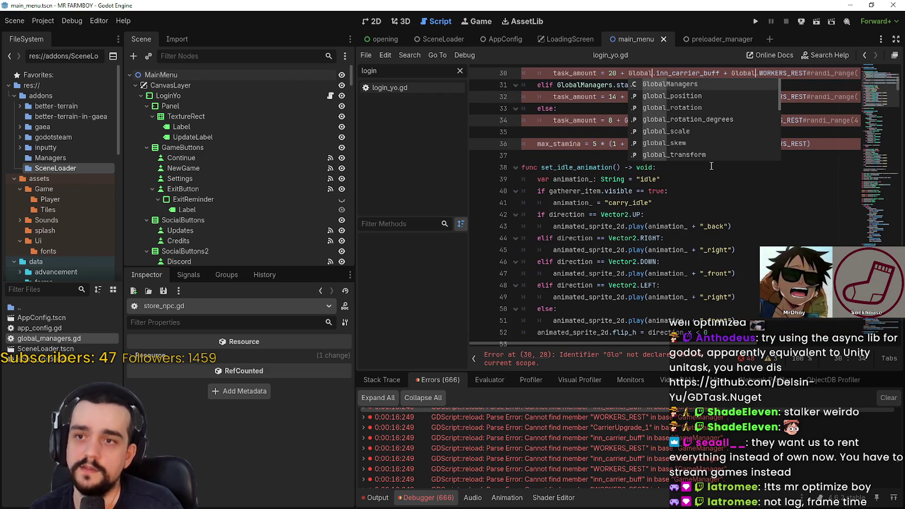
key("Return")
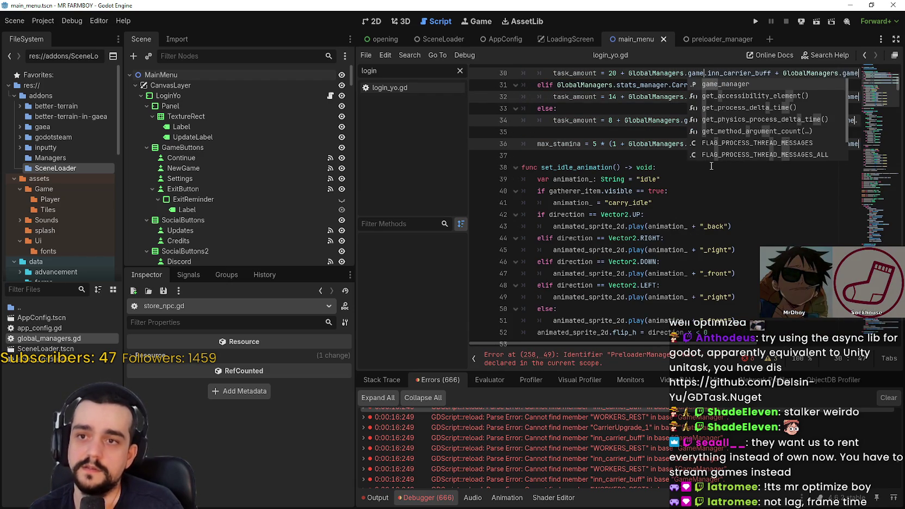
key("Return")
key("ctrl+s")
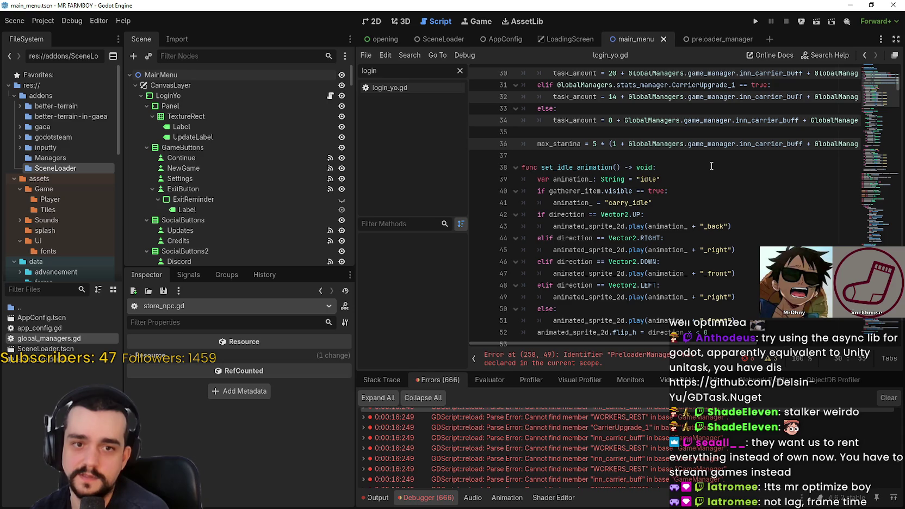
Review the edited lines 47–50, then go to the PreloaderManager error at line 258
scroll(723, 179, "down", 1)
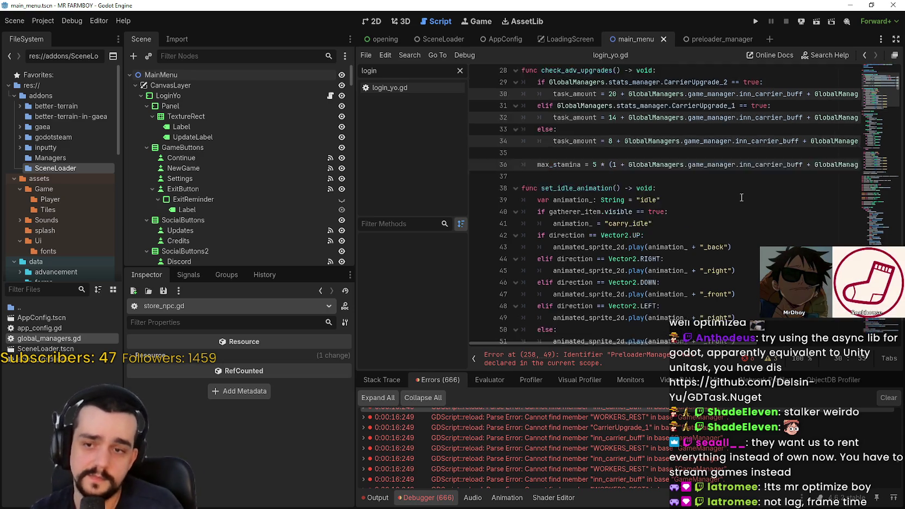
left_click(743, 198)
left_click(755, 237)
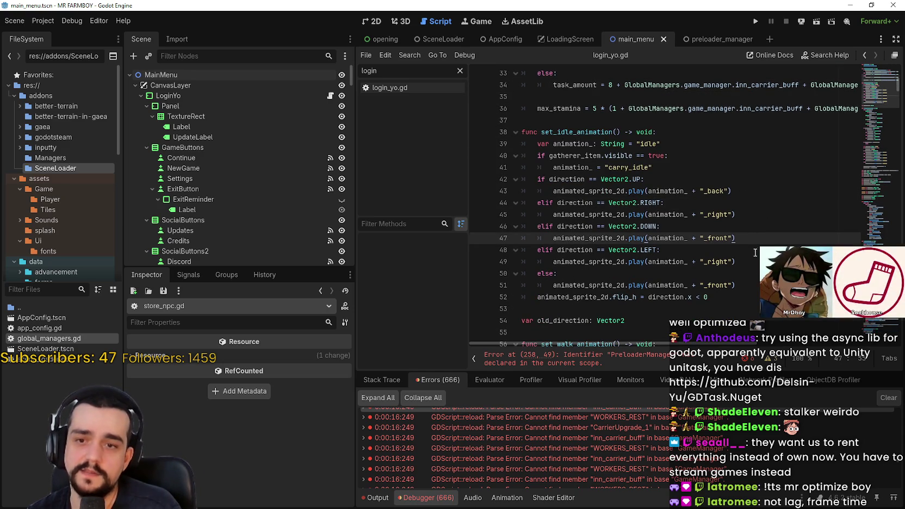
left_click(756, 252)
left_click(735, 261)
left_click(735, 274)
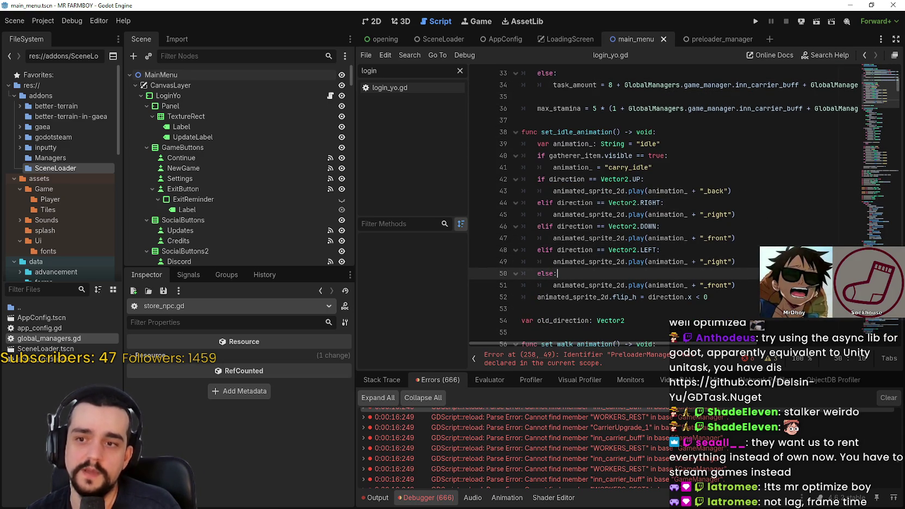
scroll(735, 273, "down", 3)
scroll(894, 83, "up", 14)
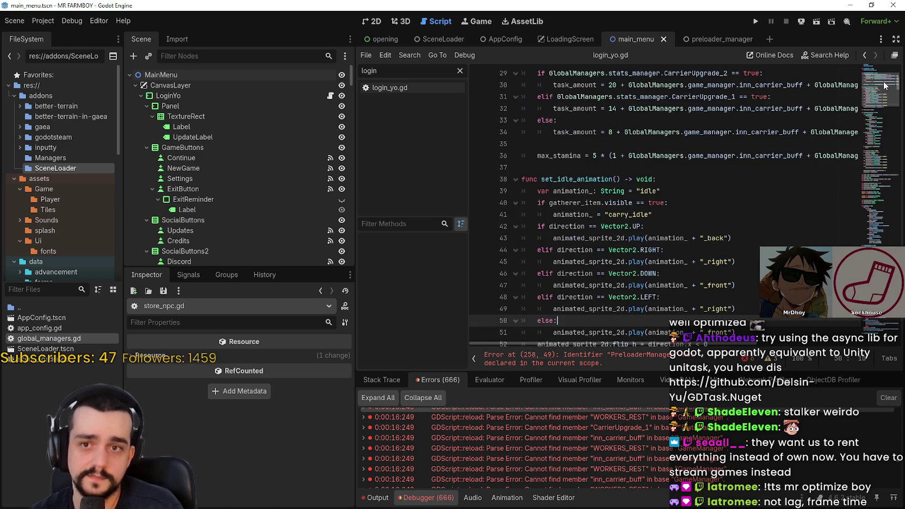
scroll(880, 85, "down", 10)
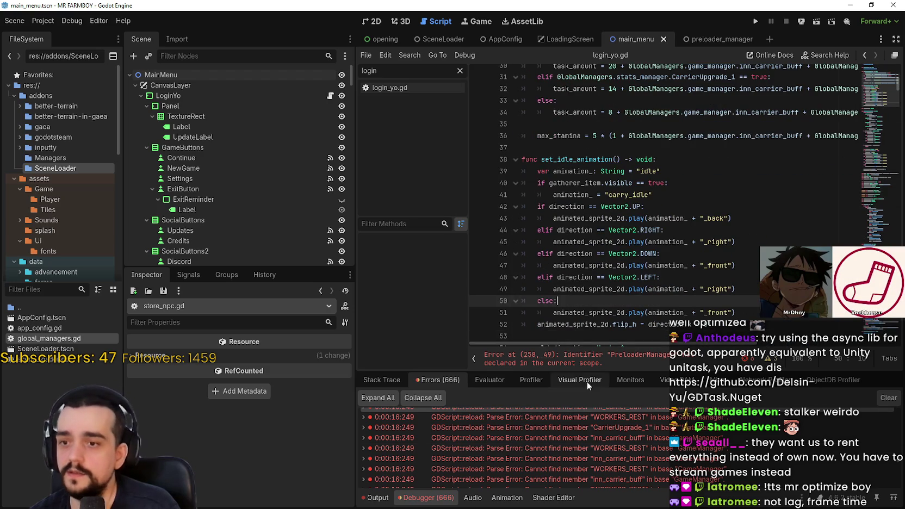
left_click(581, 365)
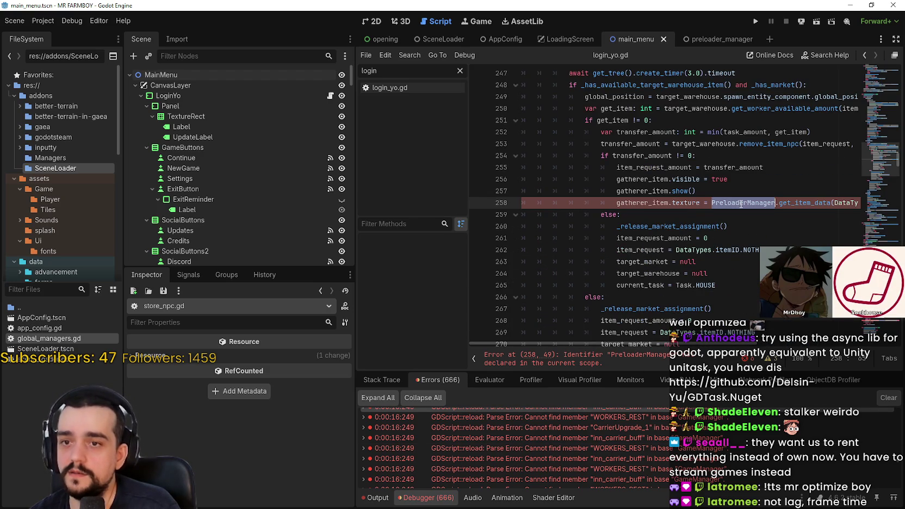
Replace PreloaderManager on line 258 with GlobalManagers.preload_manager and save store_npc.gd
scroll(754, 171, "up", 3)
scroll(754, 172, "down", 2)
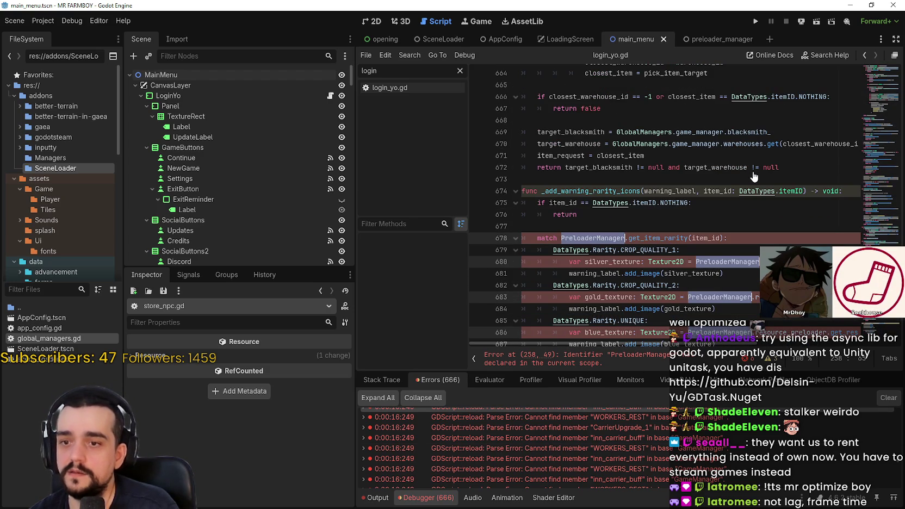
type("Global.get_item_data(DataTypes.preloa")
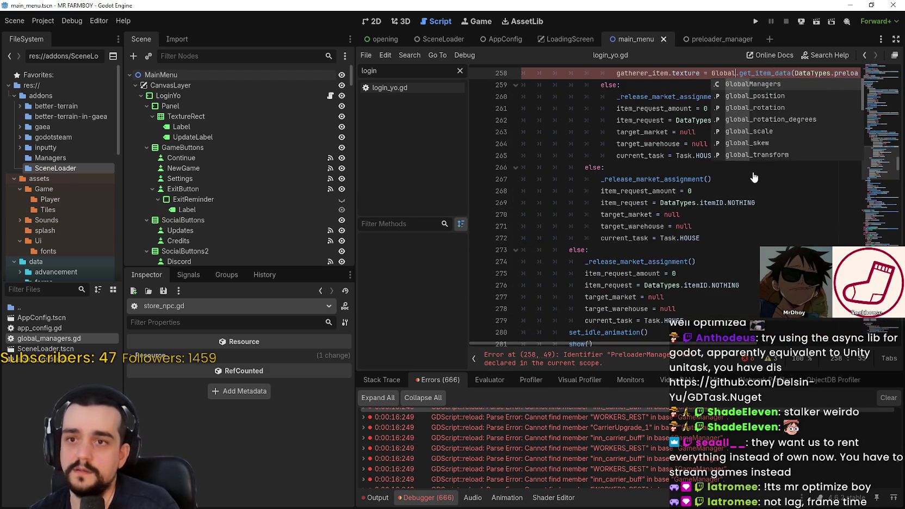
type("Managers.preload_manager.get_it")
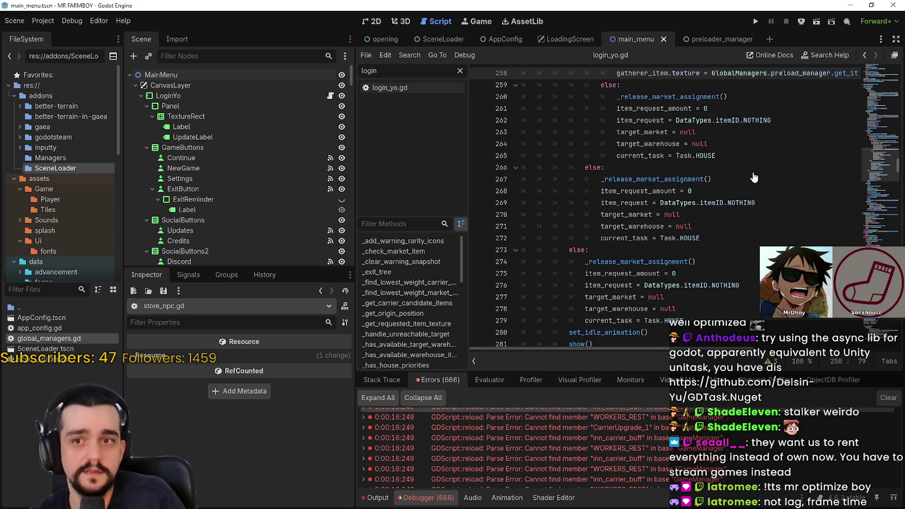
key("ctrl+s")
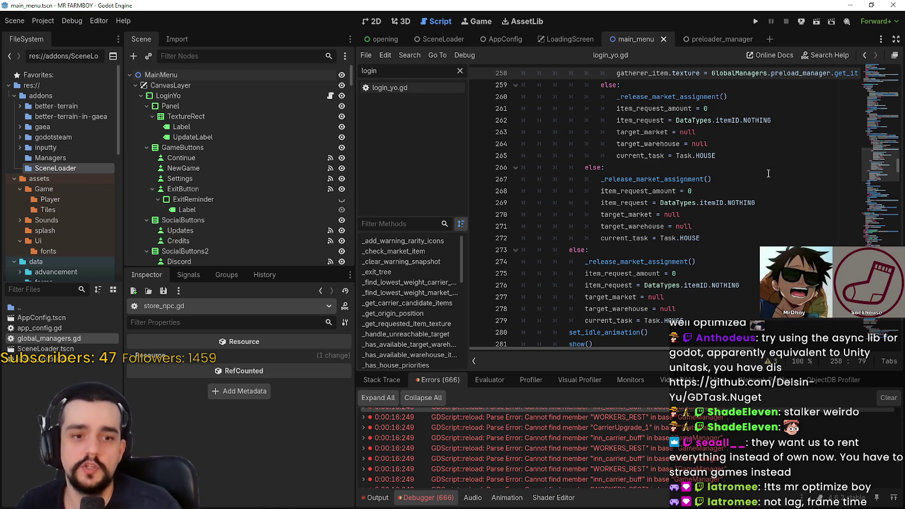
scroll(764, 171, "up", 2)
left_click_drag(882, 163, 891, 343)
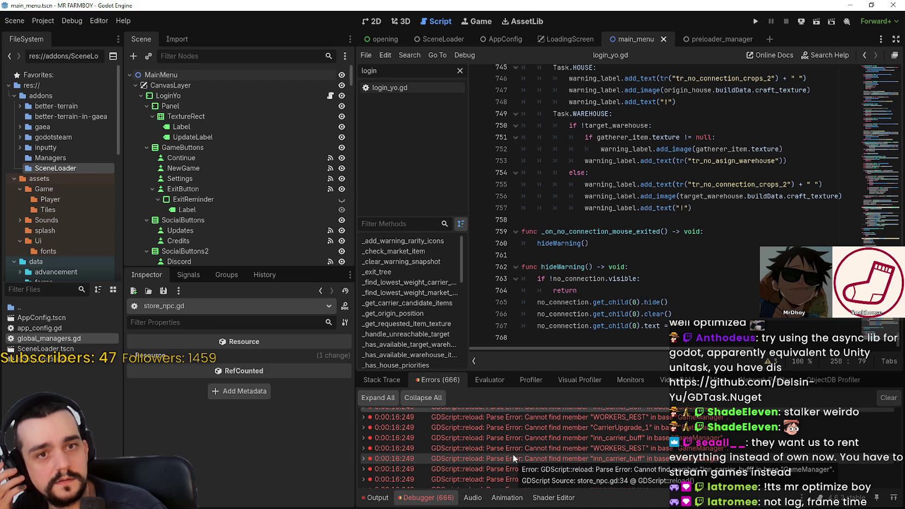
Step through the Debugger errors until forester_npc.gd opens at the failing line
scroll(510, 420, "down", 3)
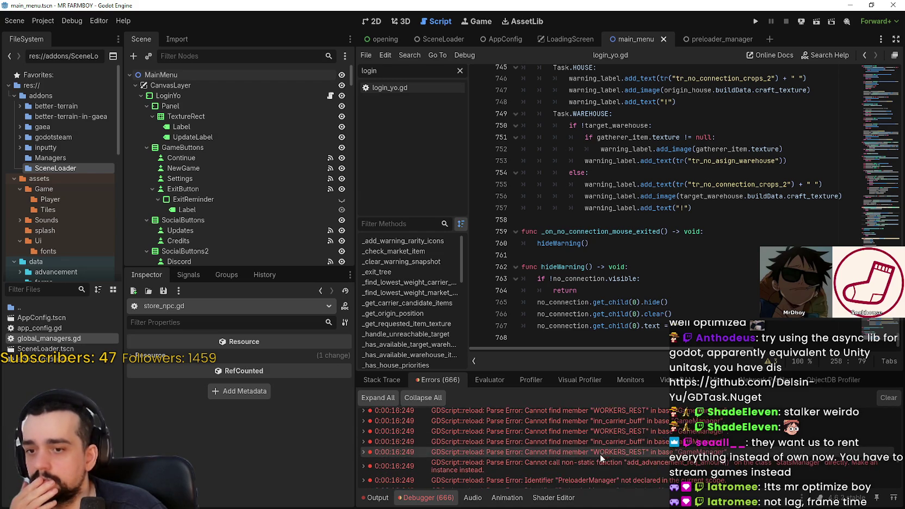
double_click(607, 462)
scroll(609, 460, "down", 2)
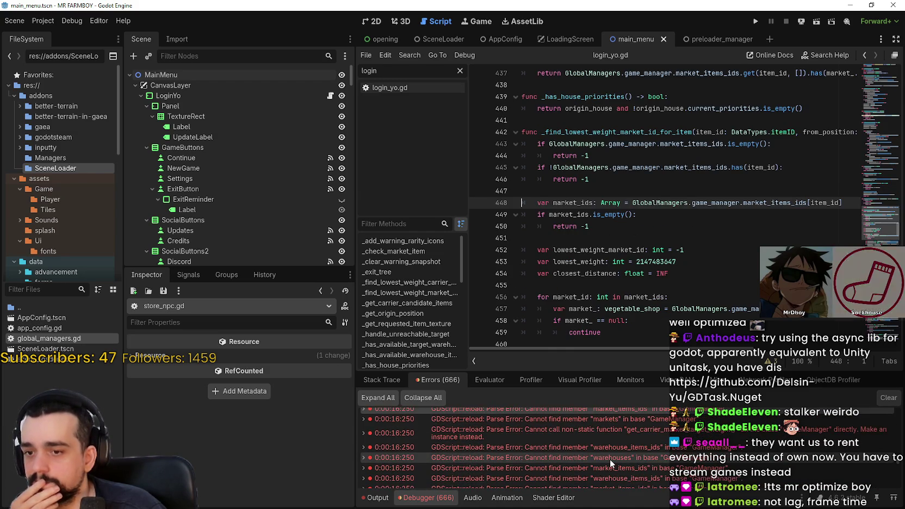
double_click(609, 457)
scroll(609, 456, "down", 2)
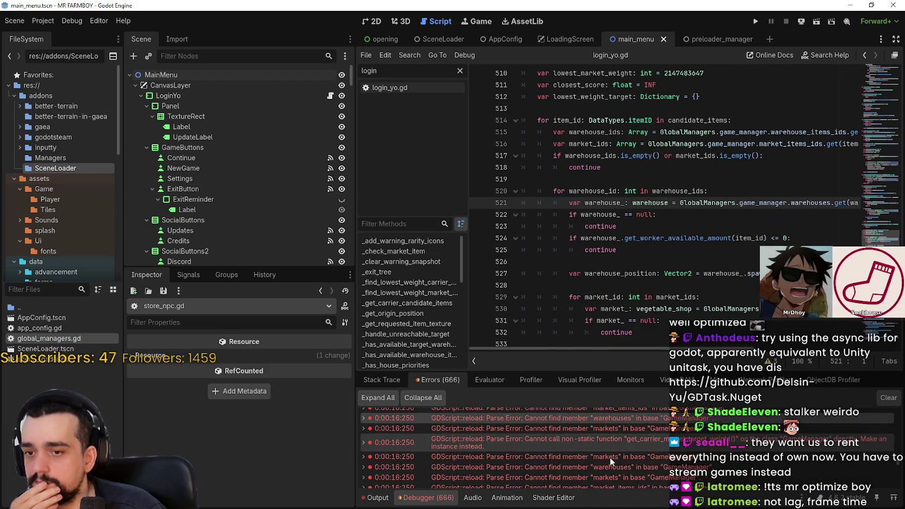
scroll(610, 454, "down", 2)
double_click(610, 453)
double_click(610, 454)
scroll(611, 454, "down", 2)
scroll(611, 451, "down", 2)
double_click(611, 452)
scroll(611, 452, "down", 2)
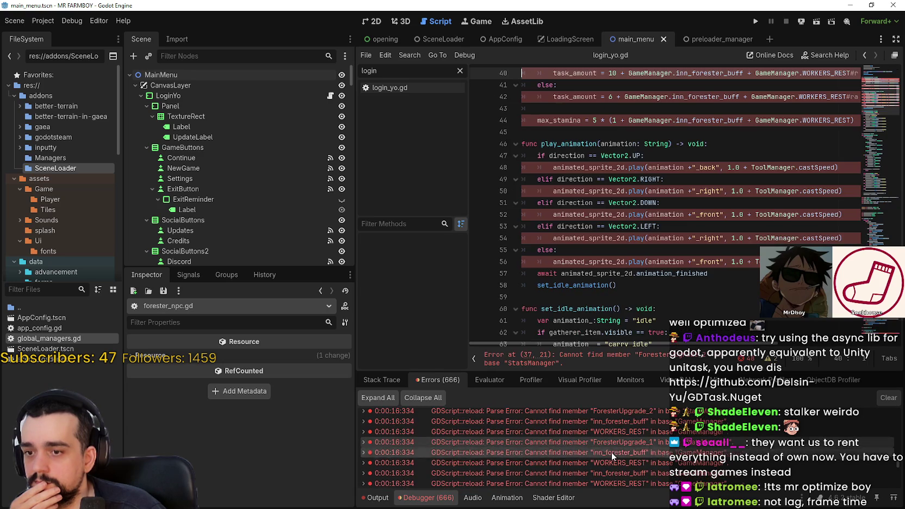
Change StatsManager on line 37 to GlobalManagers.stats_manager and save forester_npc.gd
double_click(663, 191)
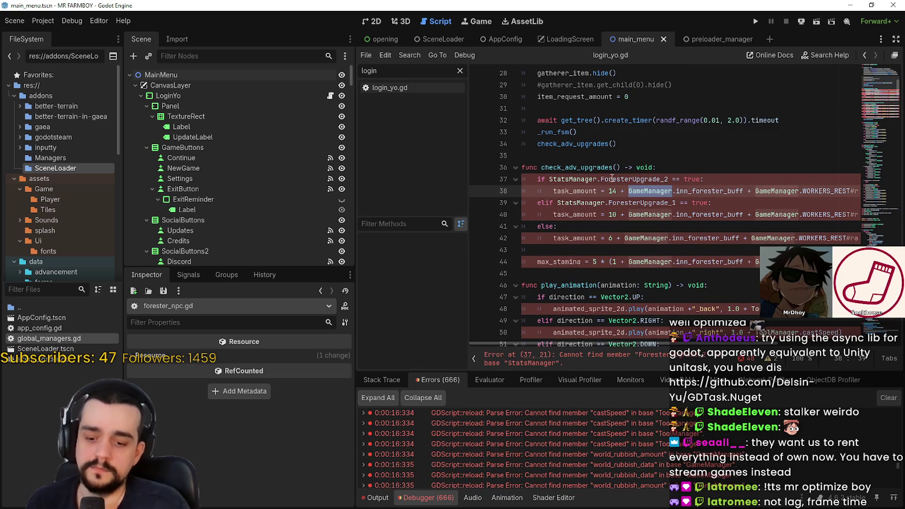
left_click(579, 181)
scroll(662, 120, "down", 5)
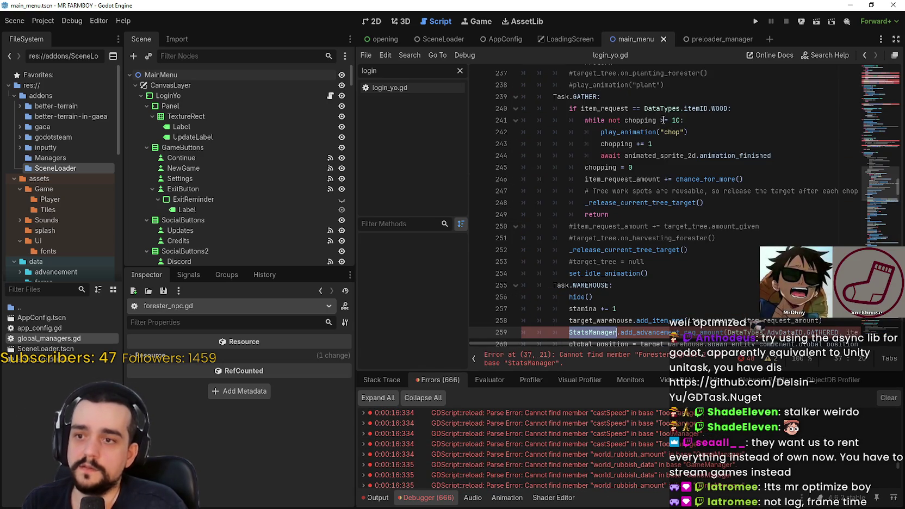
scroll(663, 121, "up", 3)
type("Gl")
key("Return")
type(".stats")
key("Return")
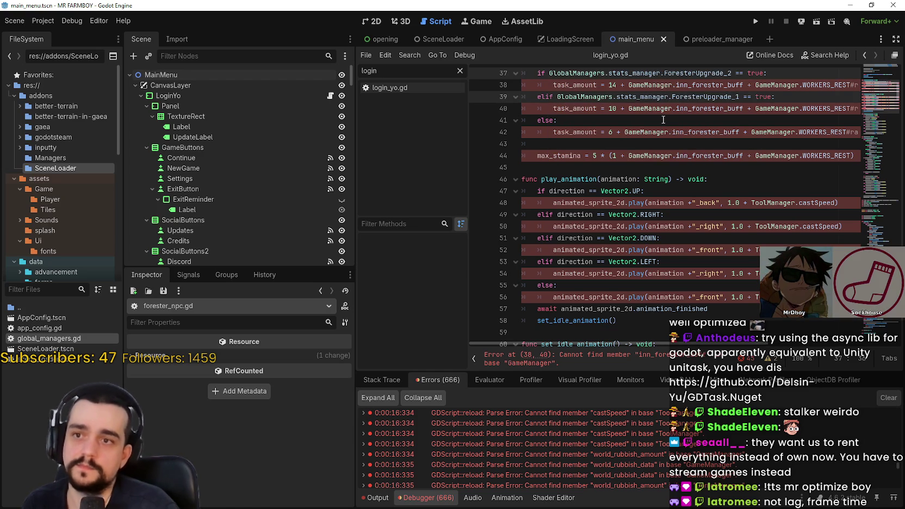
key("ctrl+s")
Select the GameManager reference on line 38 for replacement
scroll(655, 136, "up", 2)
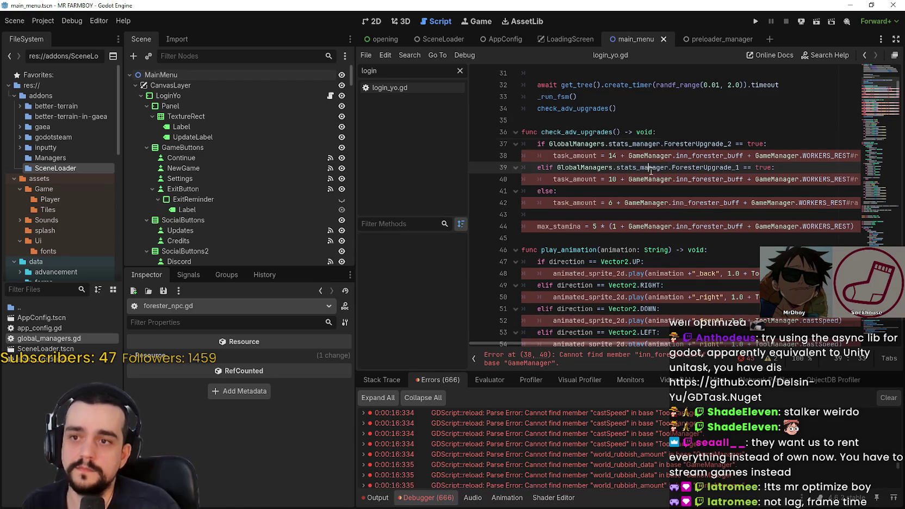
mouse_move(649, 161)
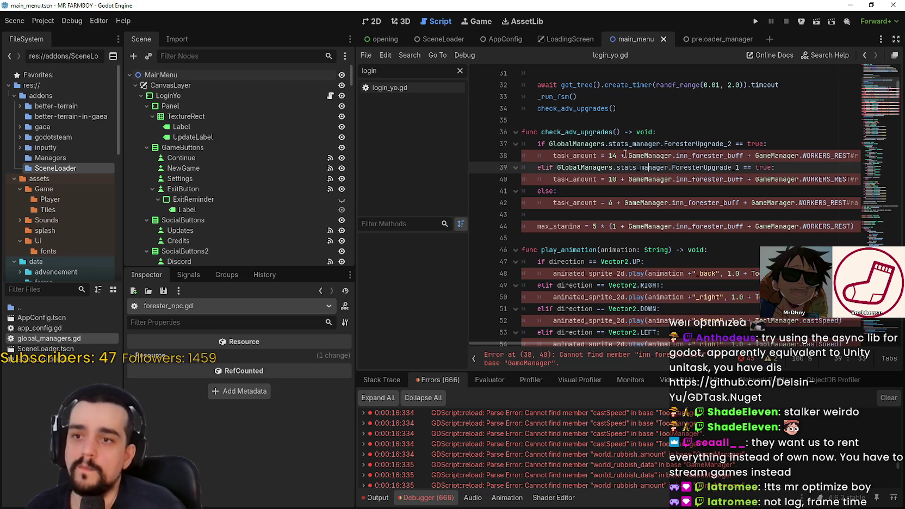
left_click(645, 156)
double_click(645, 157)
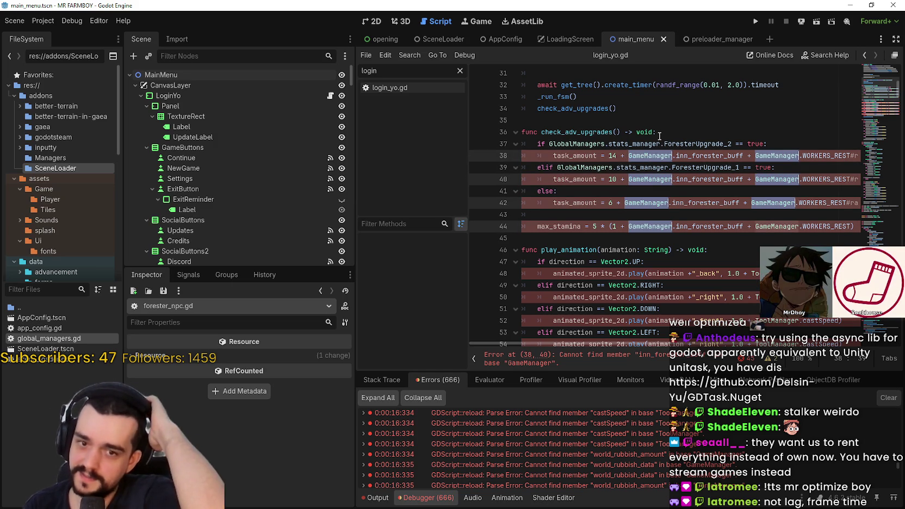
scroll(660, 136, "down", 15)
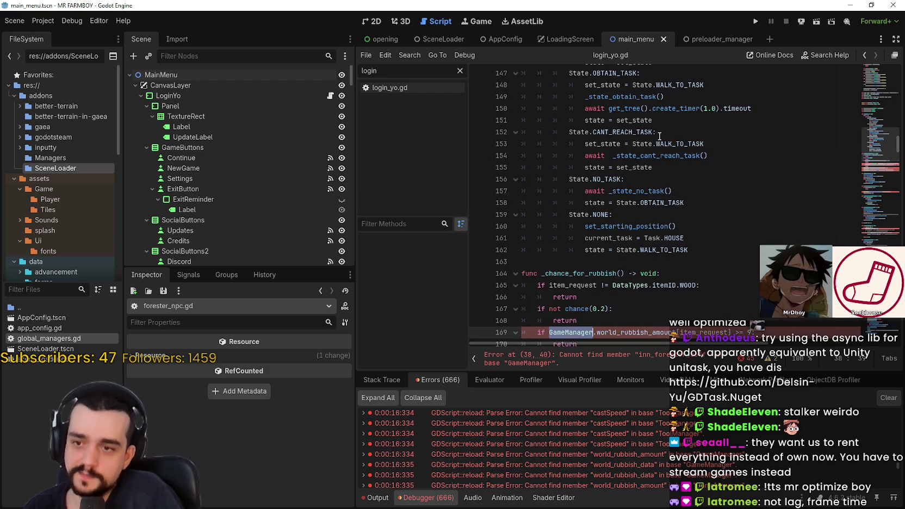
Point the inn_forester_buff and WORKERS_REST references on lines 38–44 to GlobalManagers.game_manager
scroll(660, 136, "down", 2)
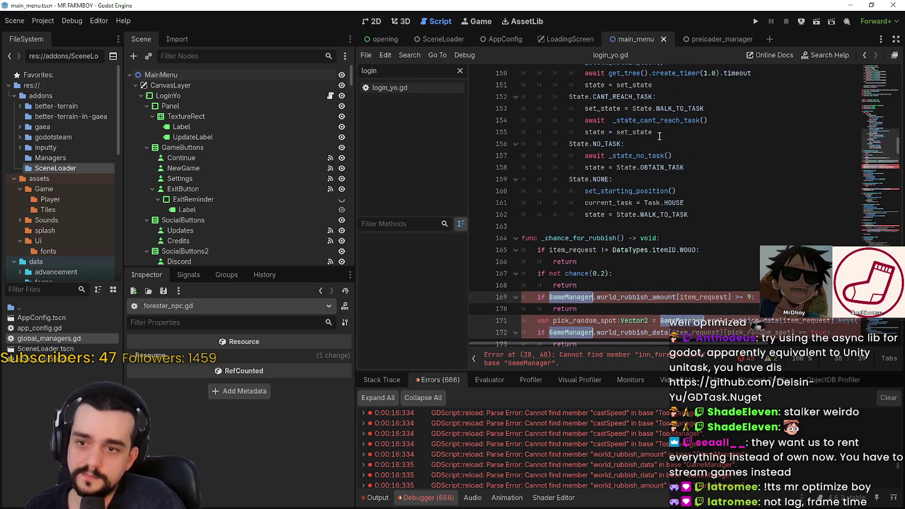
scroll(659, 136, "down", 12)
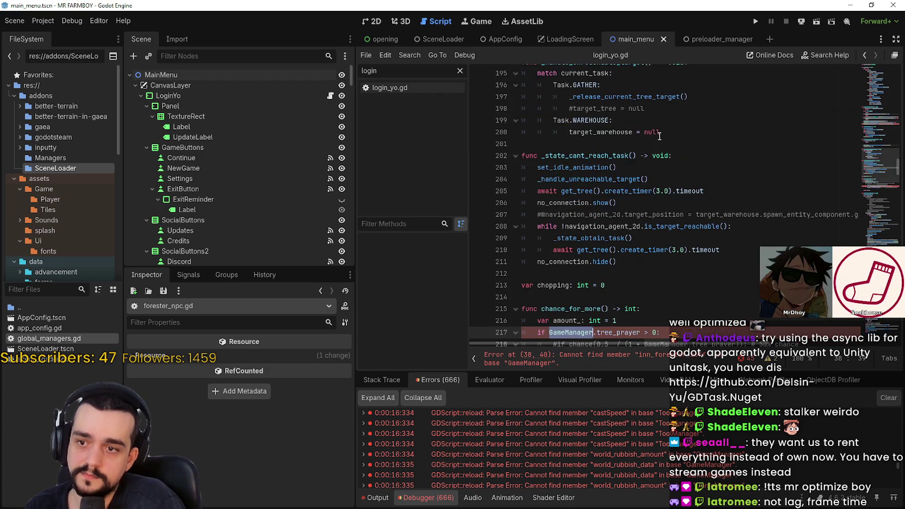
scroll(659, 136, "down", 1)
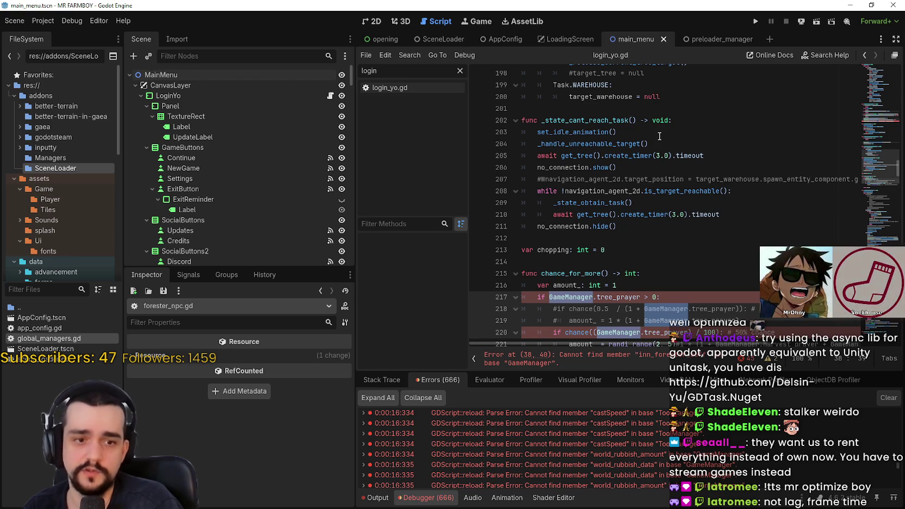
scroll(658, 135, "down", 1)
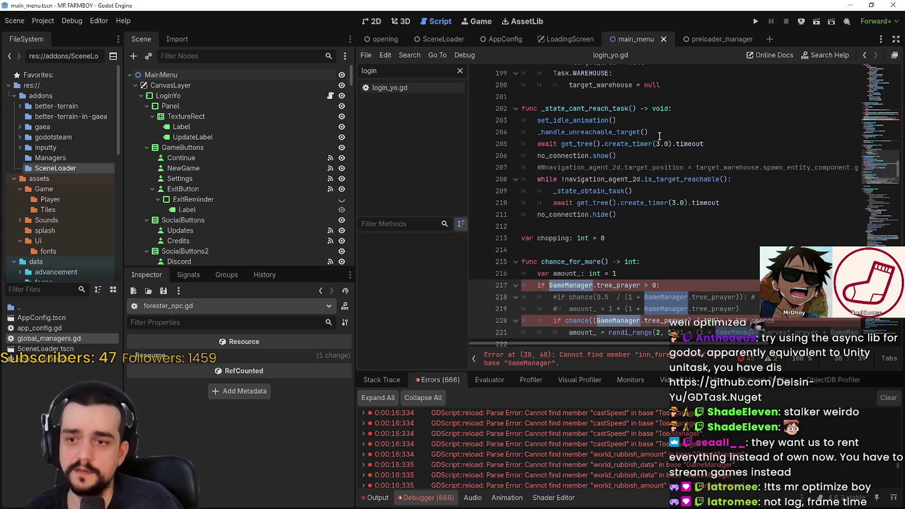
scroll(658, 136, "down", 20)
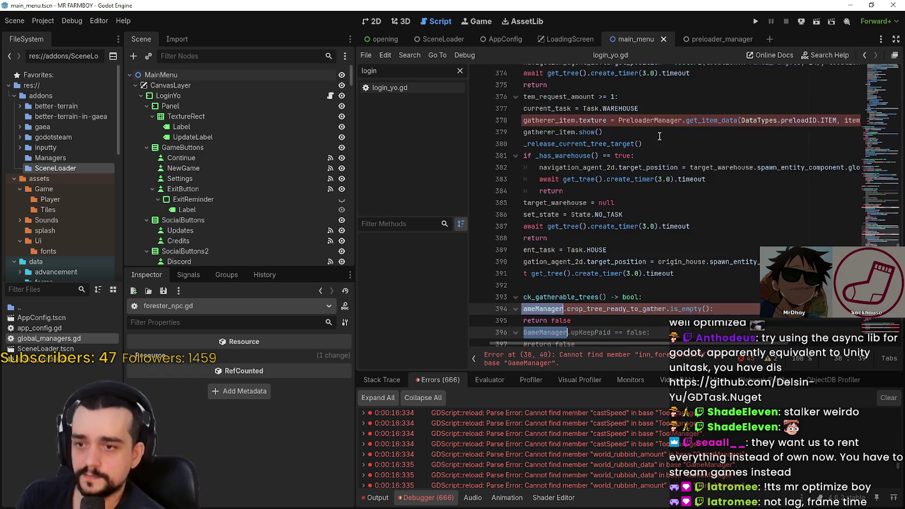
scroll(659, 136, "down", 4)
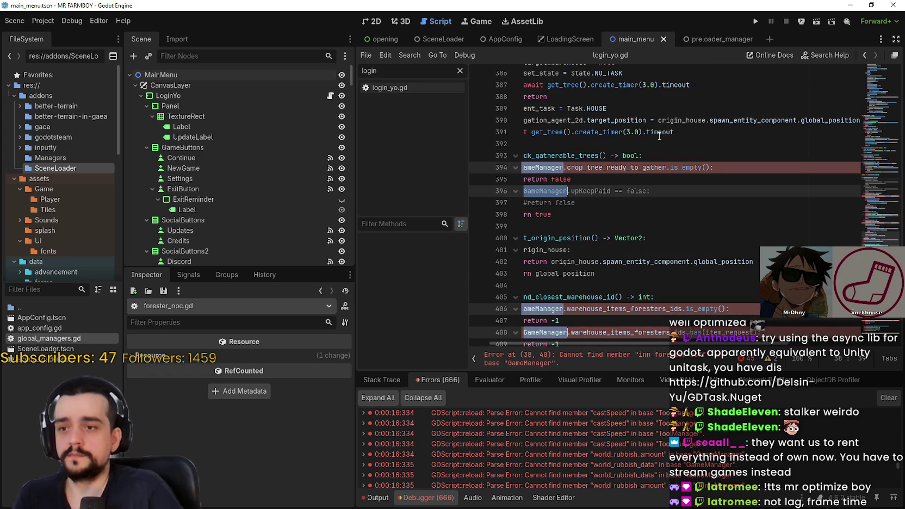
scroll(659, 136, "down", 12)
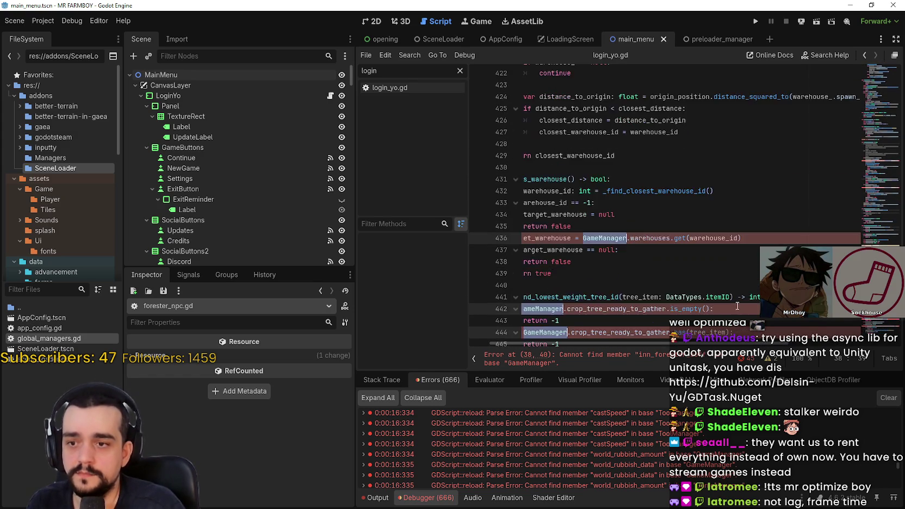
scroll(738, 306, "down", 15)
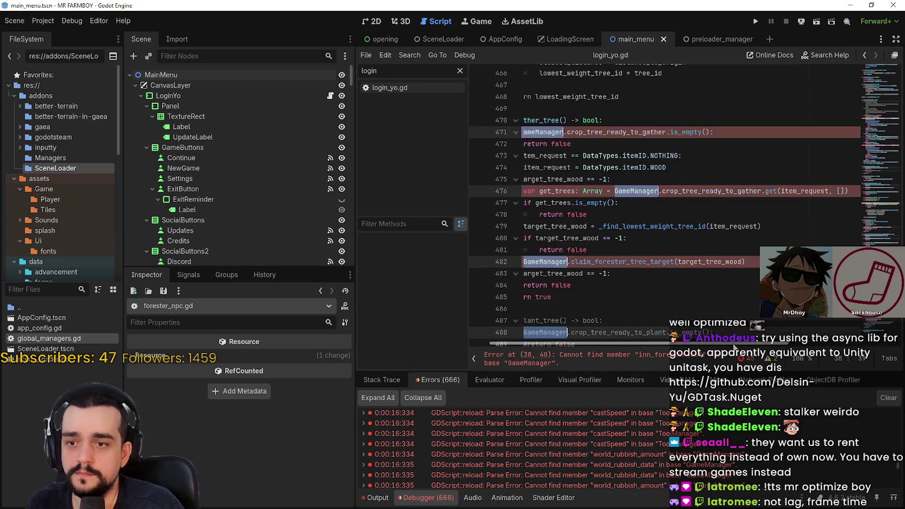
scroll(734, 347, "down", 20)
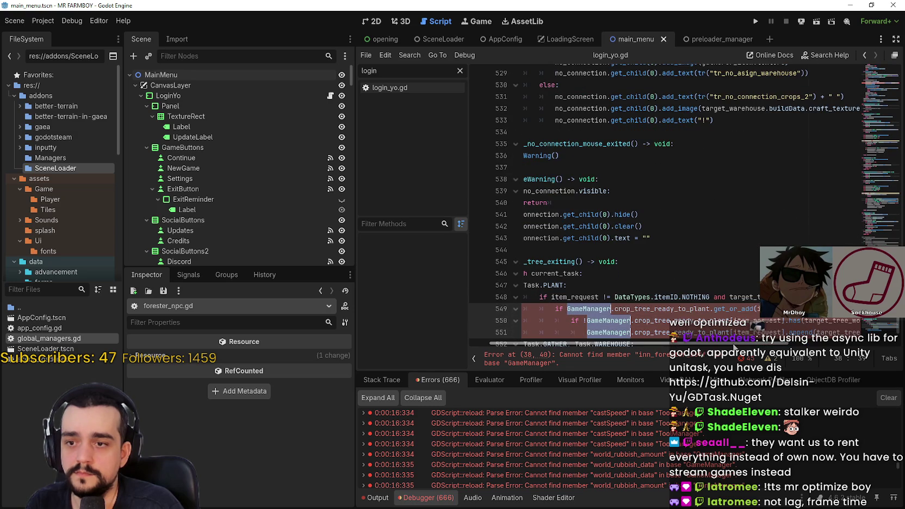
scroll(732, 344, "up", 3)
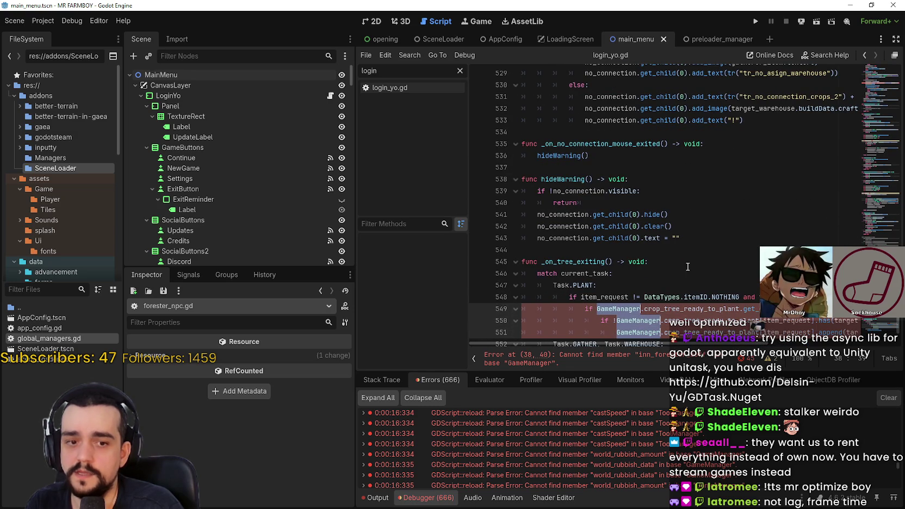
key("ctrl+z")
key("ctrl+z")
key("ctrl+z")
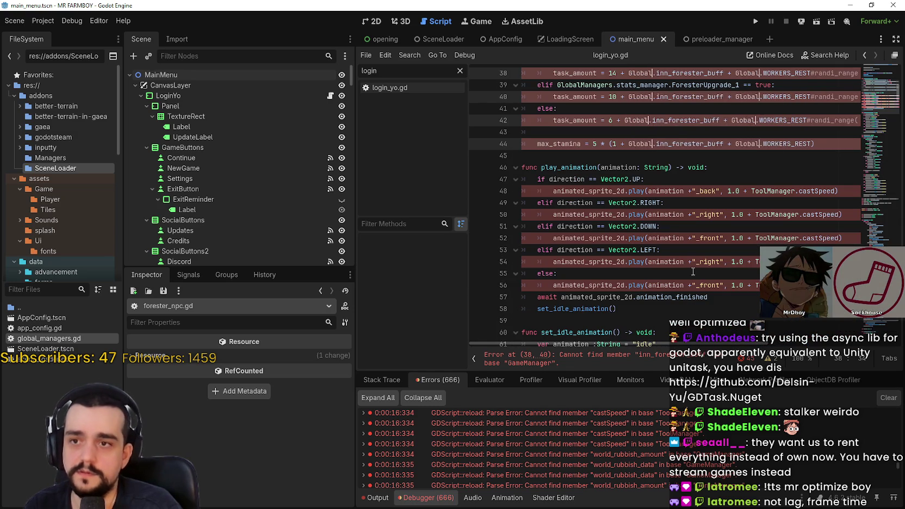
type(".game")
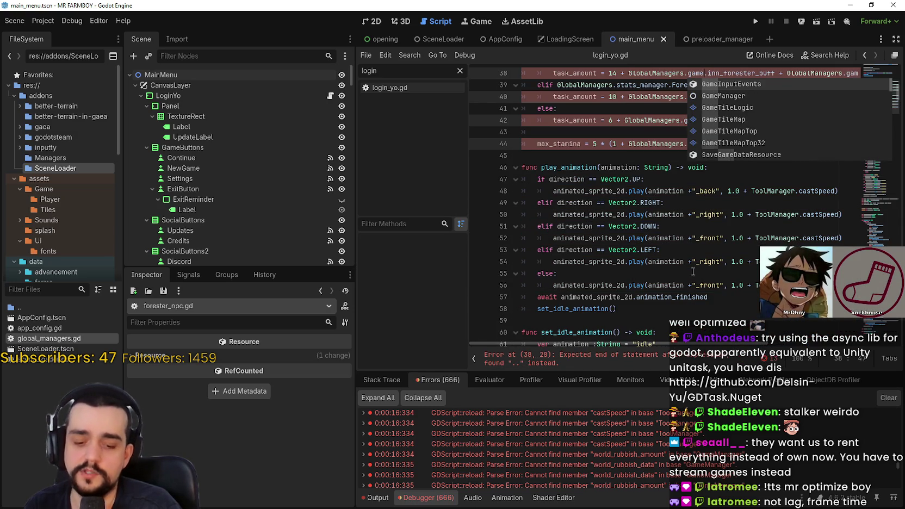
key("Return")
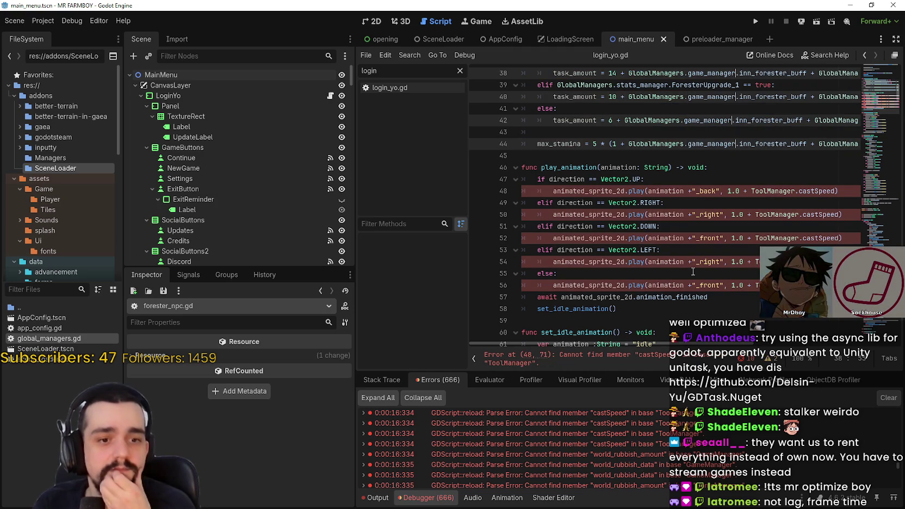
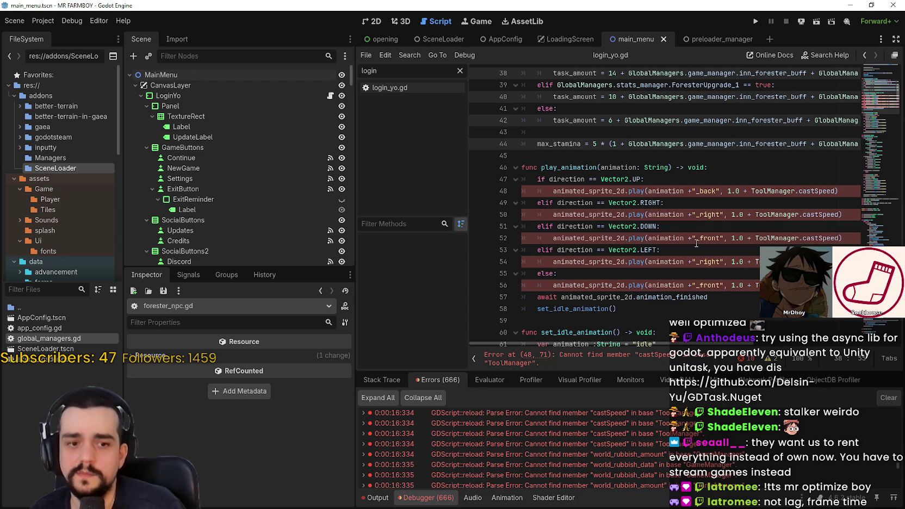
Replace ToolManager with GlobalManagers.tool_manager in the play_animation castSpeed calls and save
left_click(732, 200)
double_click(772, 191)
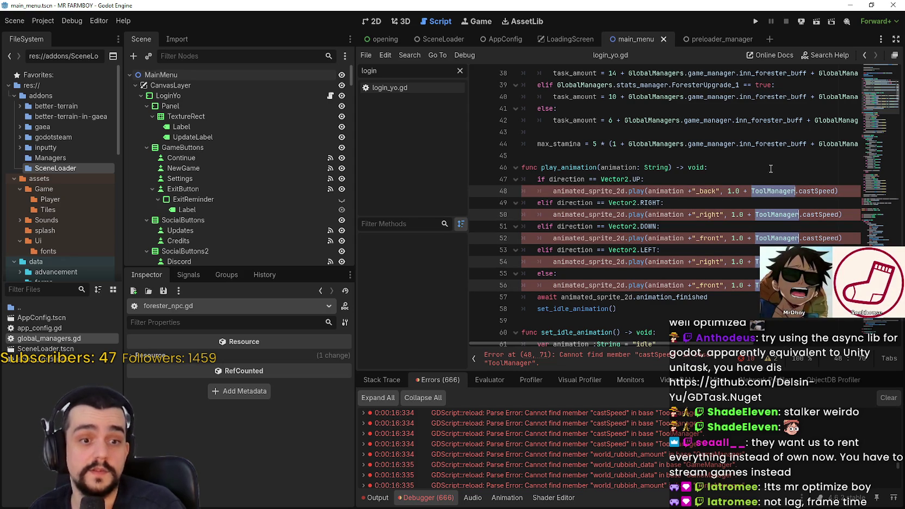
type("Global")
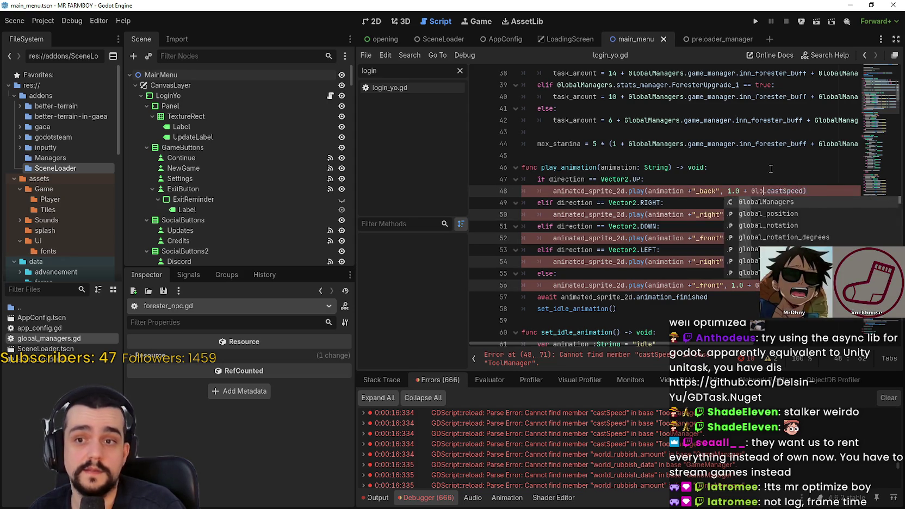
key("Return")
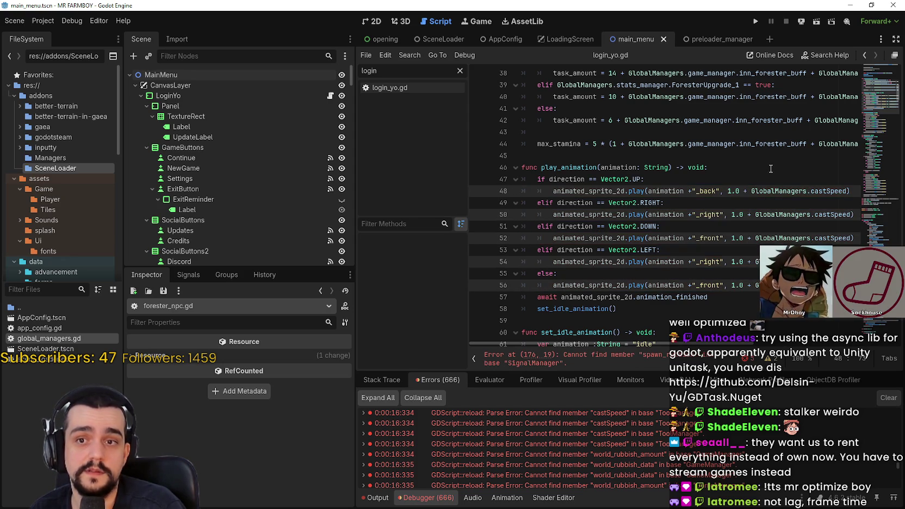
type(".tool.")
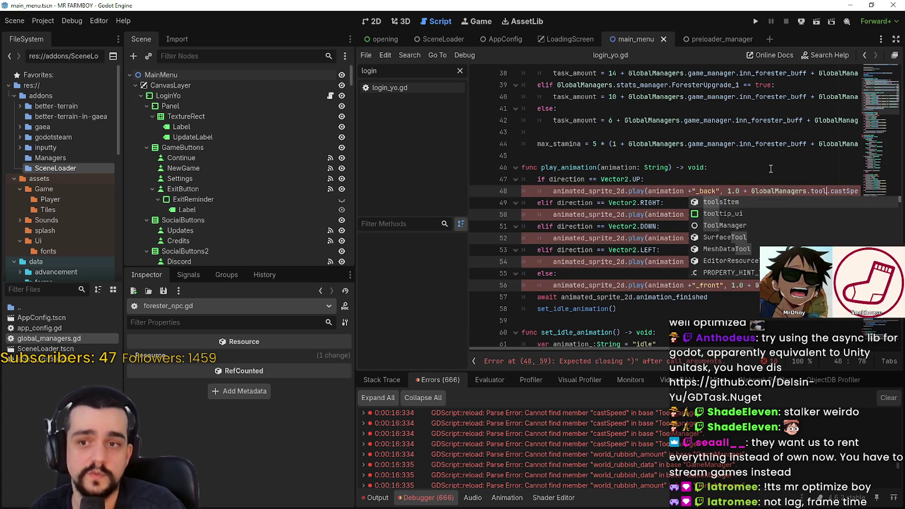
key("Return")
key("ctrl+s")
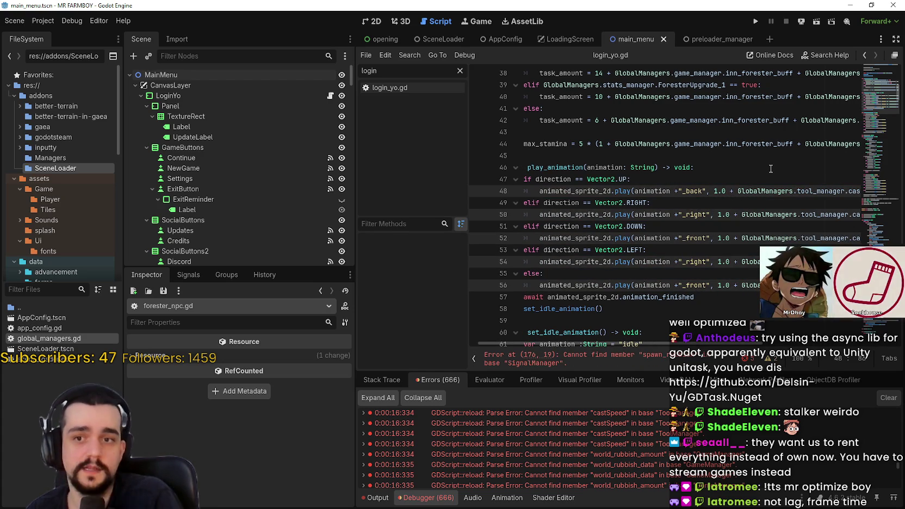
Check the edited lines 49–52 in login_yo.gd and save the script again
left_click(675, 203)
triple_click(675, 202)
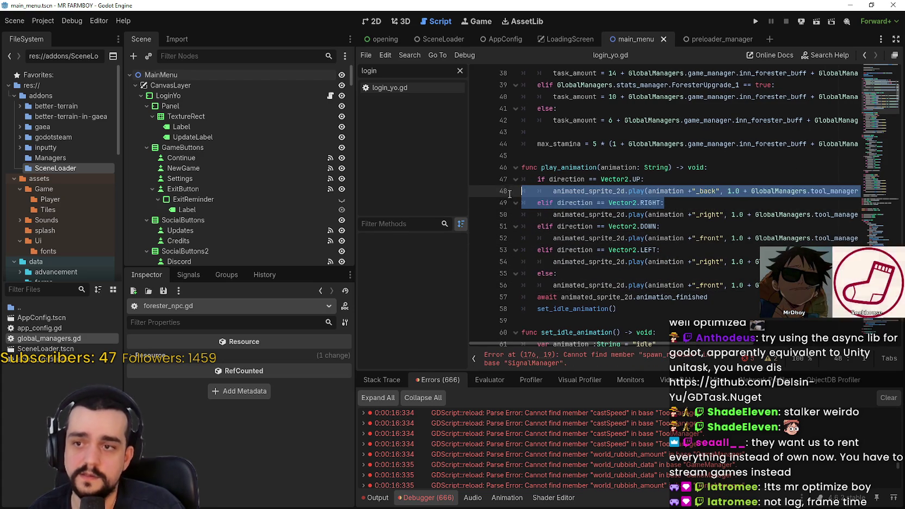
left_click(647, 238)
scroll(647, 238, "down", 3)
key("ctrl+s")
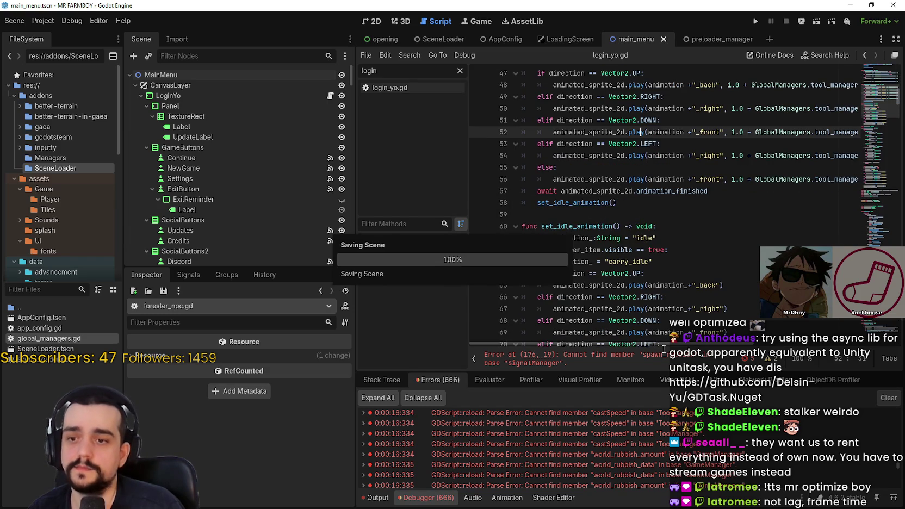
Change line 176's spawn_rubbish emit from SignalManager to GlobalManagers.signal_manager and save
left_click(654, 357)
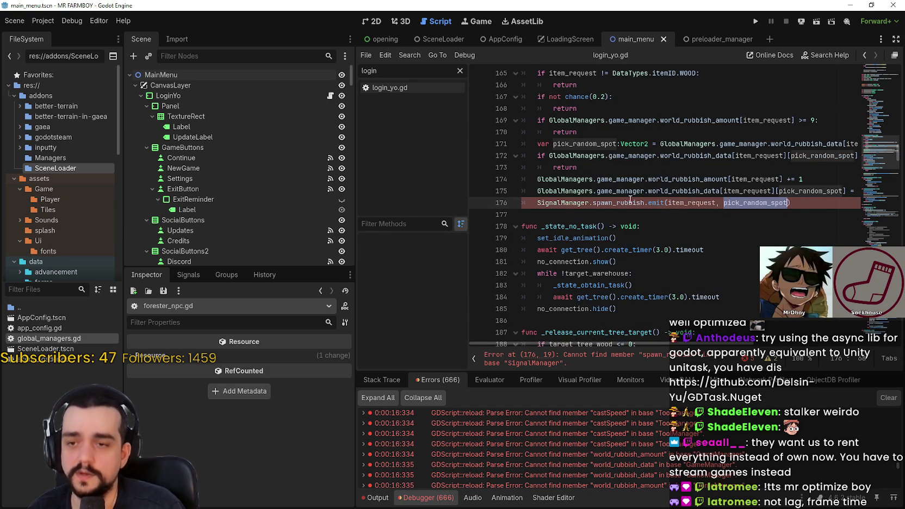
left_click(602, 201)
key("Left")
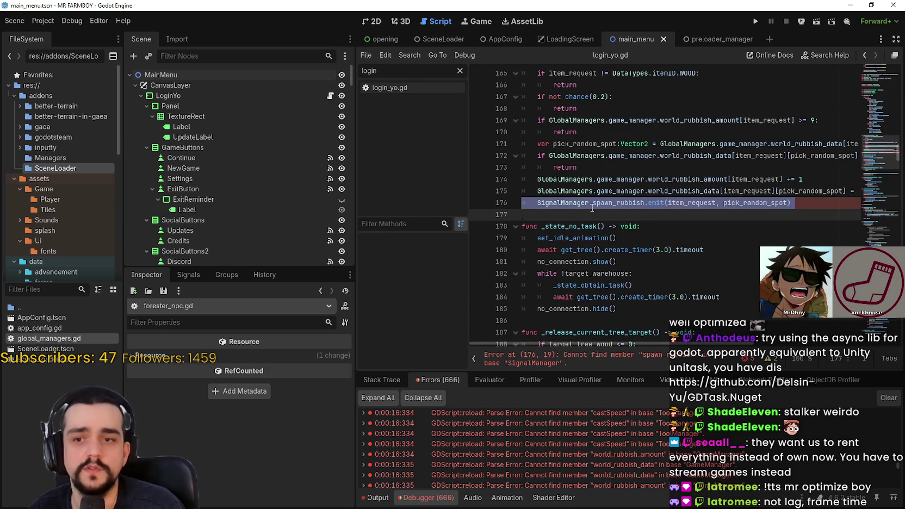
left_click(601, 213)
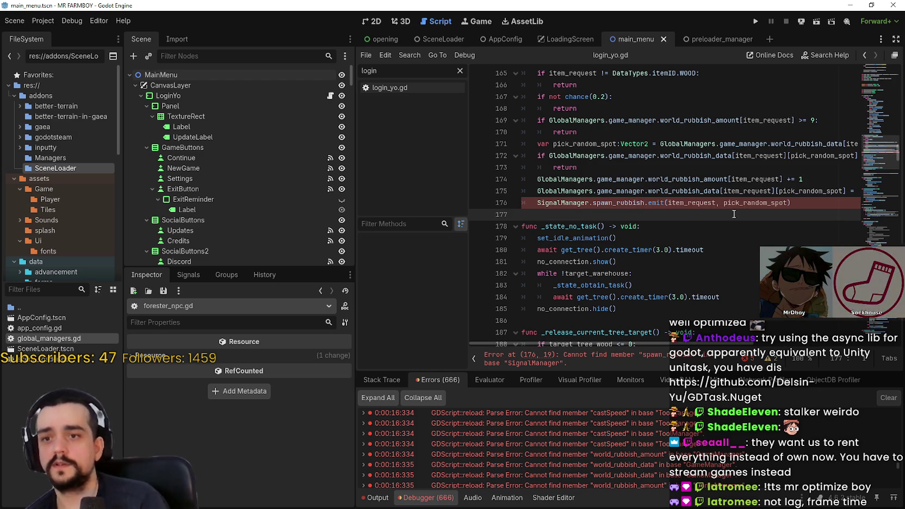
left_click(567, 203)
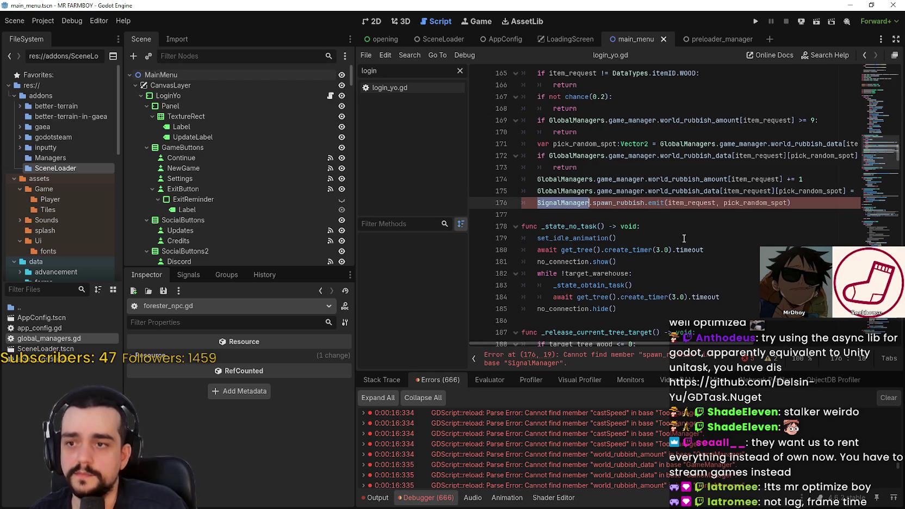
type("Glo")
key("Return")
type("signal")
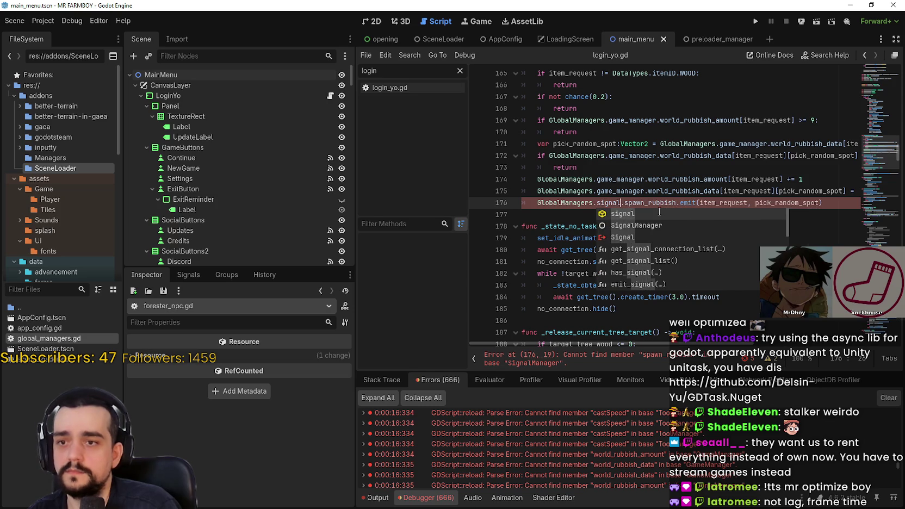
key("Return")
key("ctrl+s")
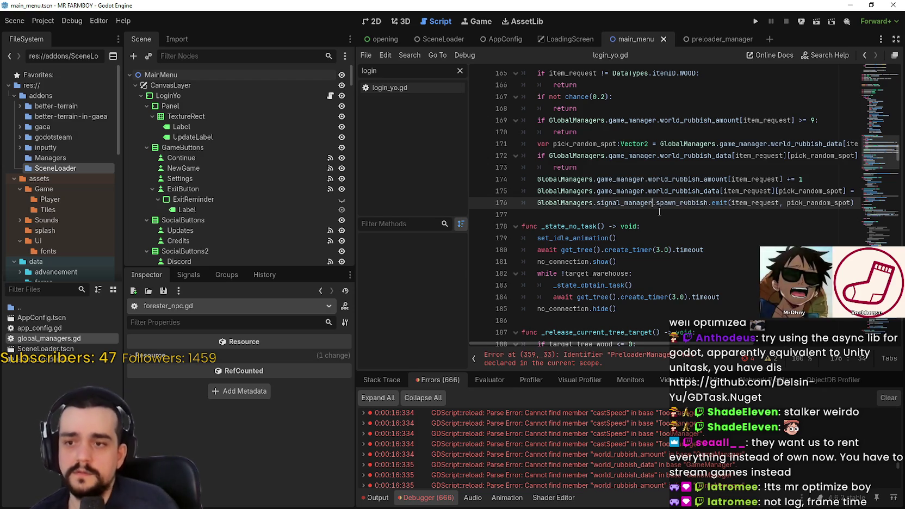
scroll(638, 271, "down", 1)
left_click(620, 359)
Replace PreloaderManager on lines 359 and 378 with GlobalManagers.preload_manager and save
double_click(701, 202)
key("ctrl+d")
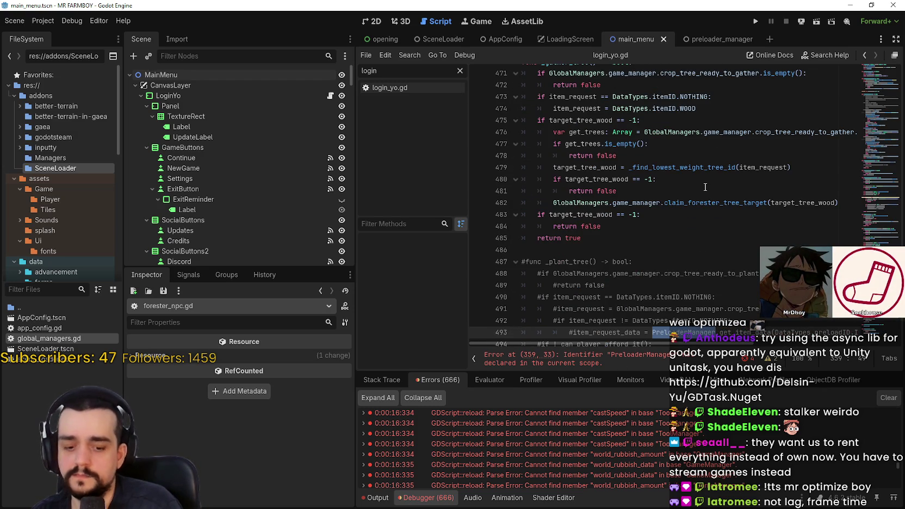
type("GlobalManagers.pre")
key("Return")
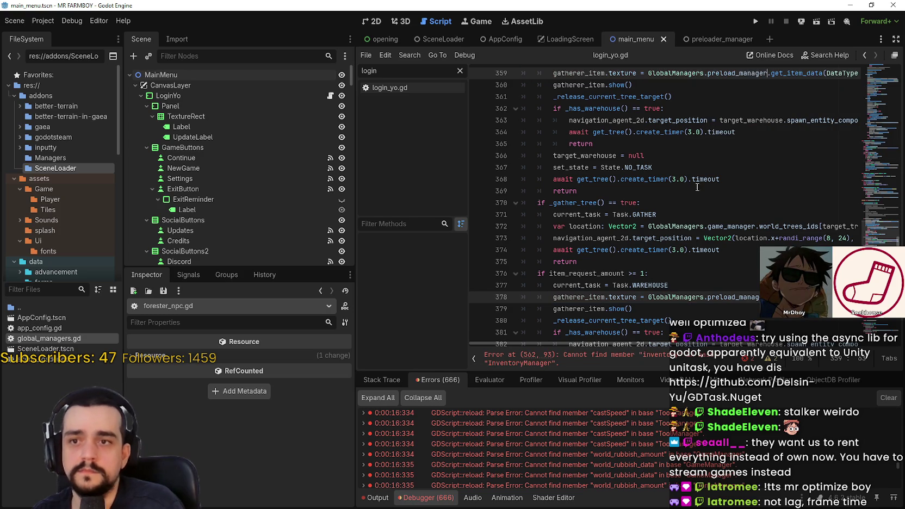
key("ctrl+s")
Point the copper and silver requirement checks on lines 562 and 565 to GlobalManagers and save
left_click(641, 359)
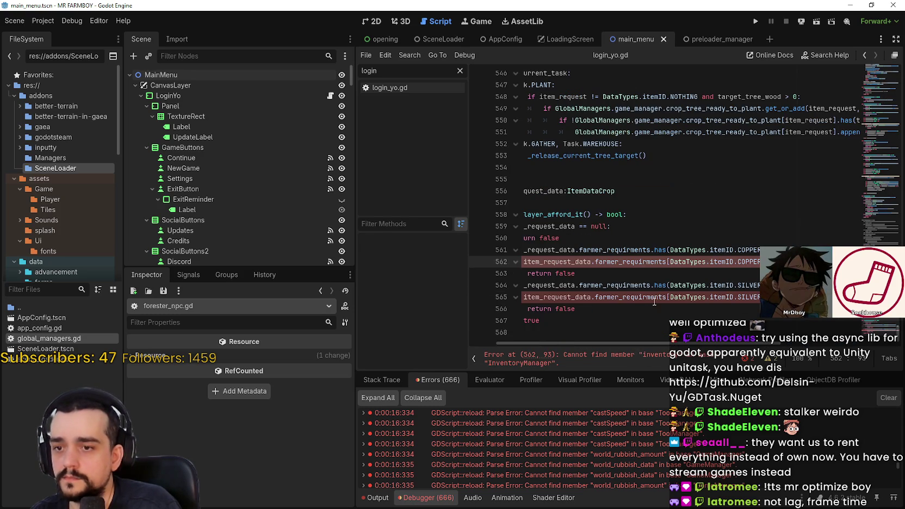
left_click(870, 297)
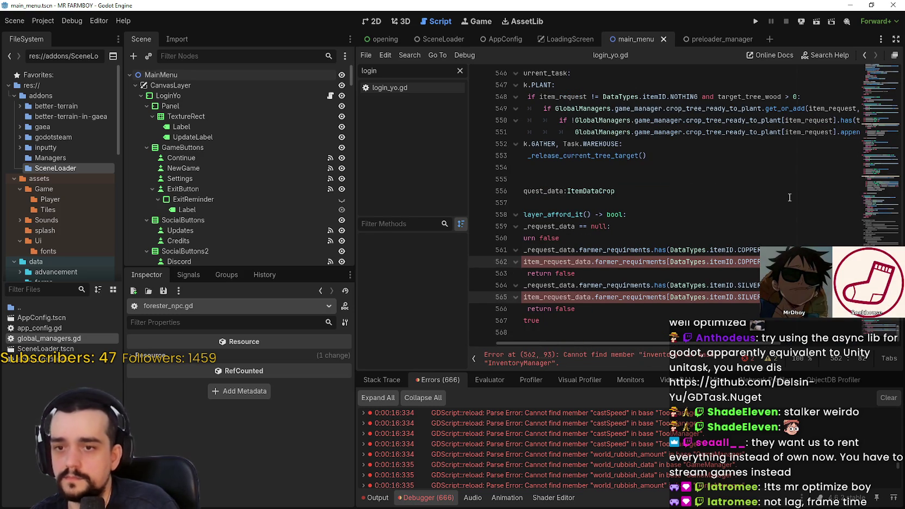
type("GlobalManagersManagers")
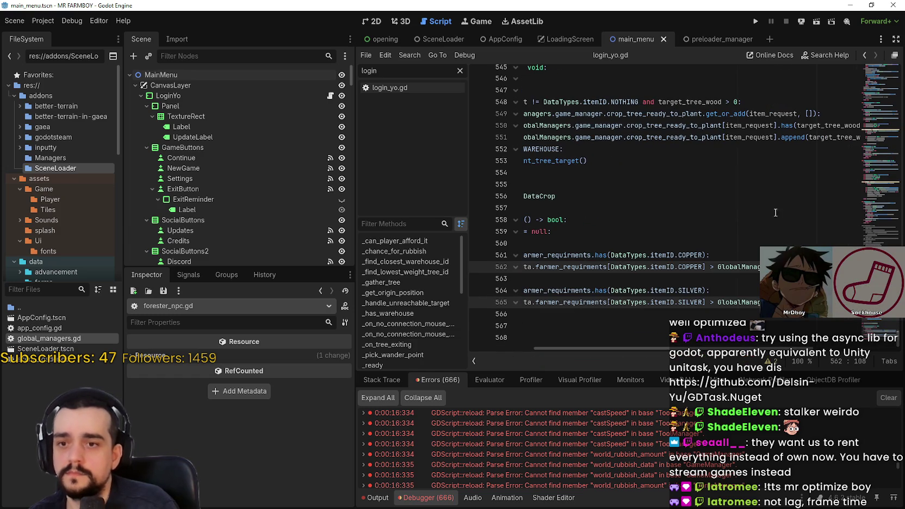
left_click_drag(755, 279, 519, 243)
key("ctrl+s")
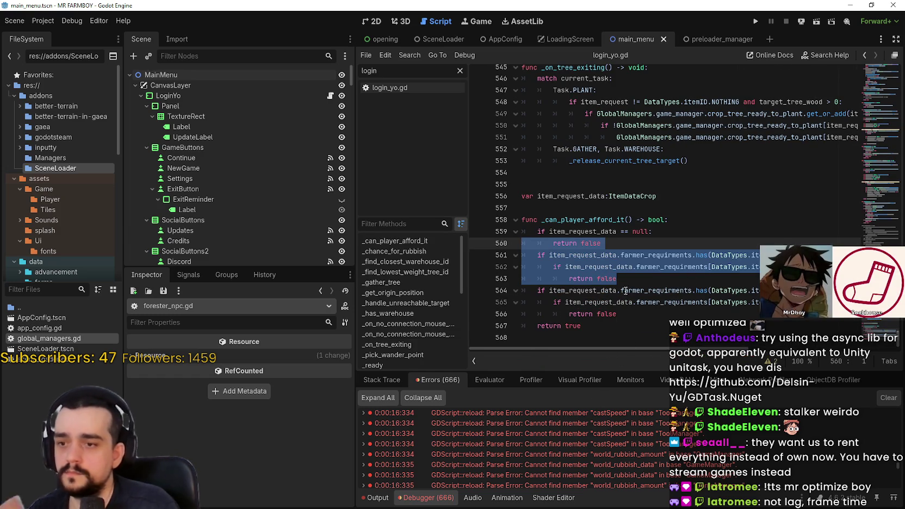
left_click(618, 320)
scroll(666, 165, "up", 20)
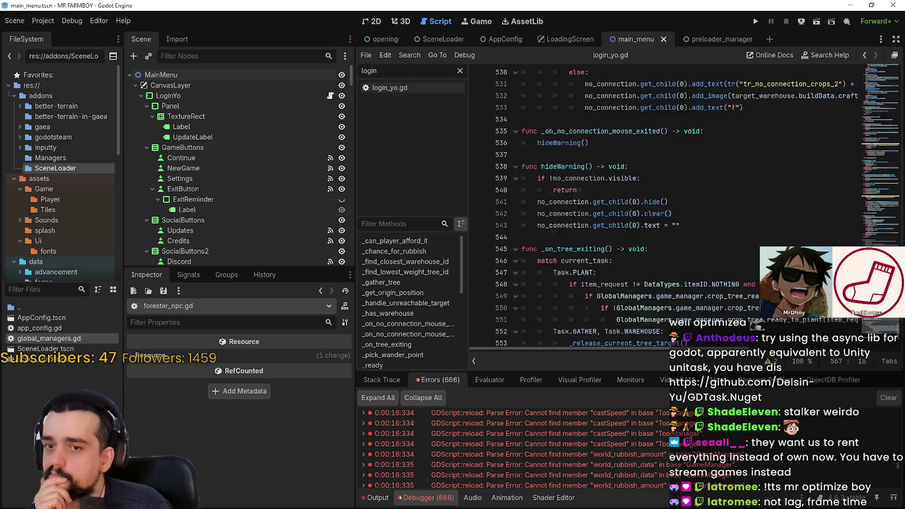
left_click(630, 182)
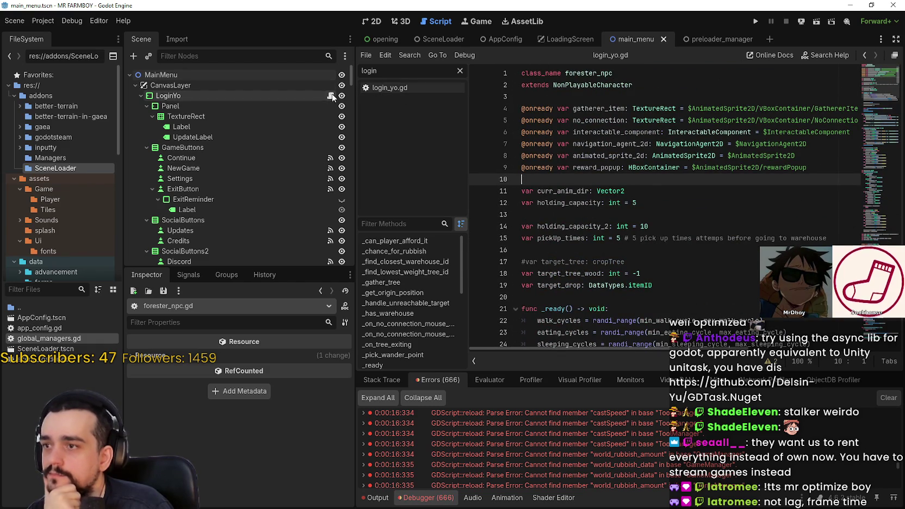
left_click(330, 95)
Inspect the preload_manager and add_child lines 17–19 and line 42 of login_yo.gd
scroll(604, 169, "down", 2)
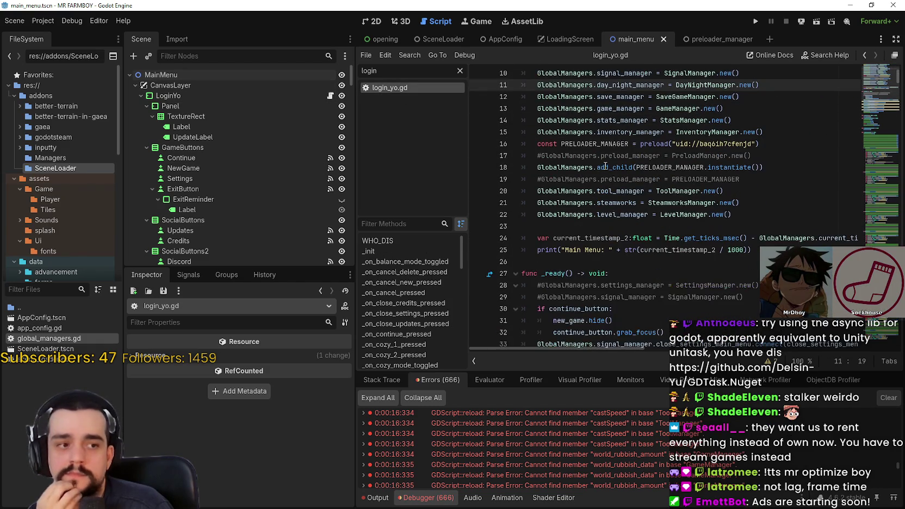
left_click_drag(752, 155, 523, 155)
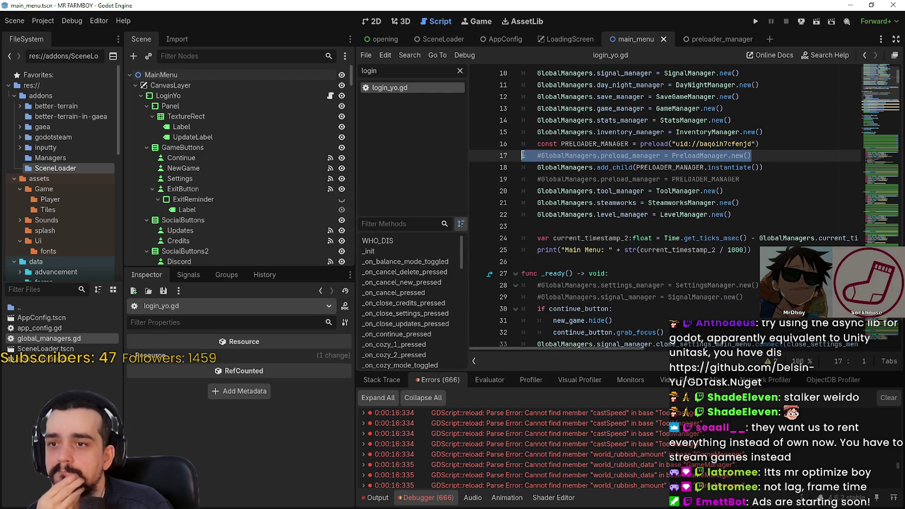
left_click_drag(755, 181, 485, 187)
double_click(746, 288)
scroll(707, 277, "down", 5)
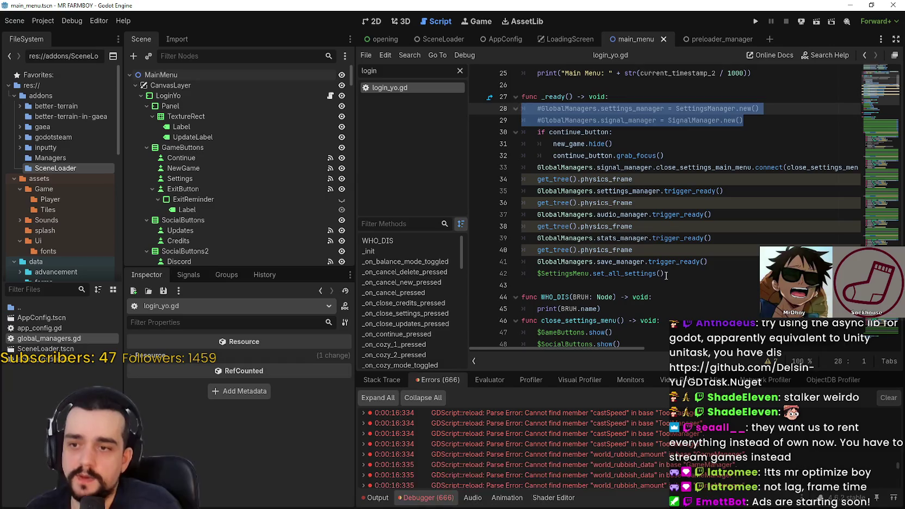
left_click(686, 268)
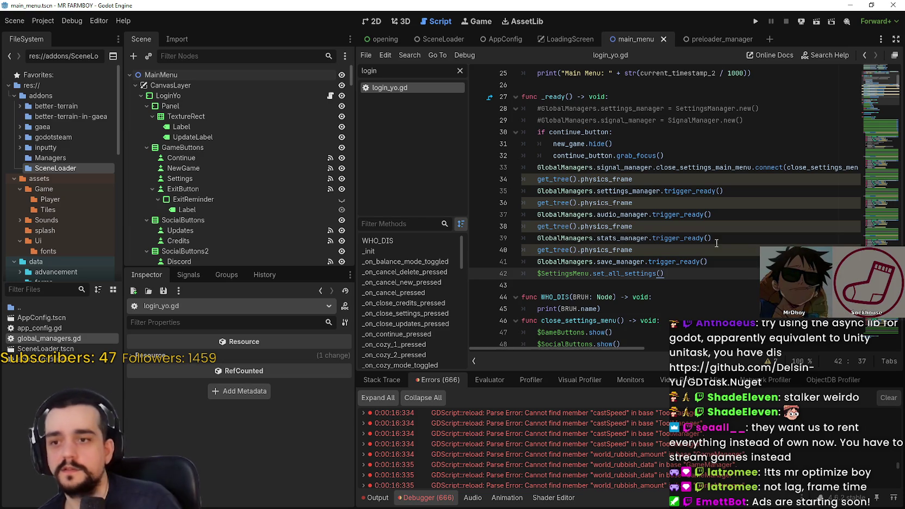
scroll(703, 267, "down", 5)
Review the top of login_yo.gd, lines 6–17, where _init builds the GlobalManagers managers
left_click(877, 71)
scroll(876, 71, "up", 3)
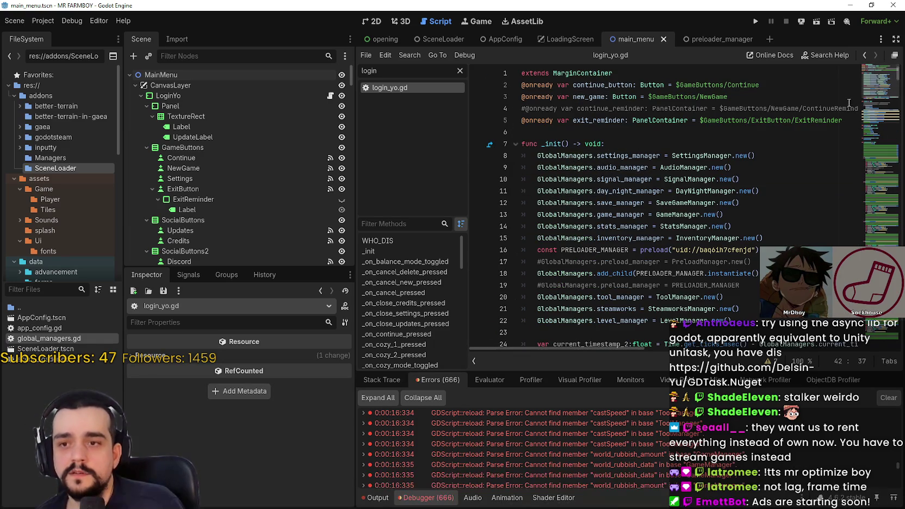
mouse_move(522, 261)
left_mouse_down()
mouse_move(546, 260)
mouse_move(537, 250)
left_mouse_up()
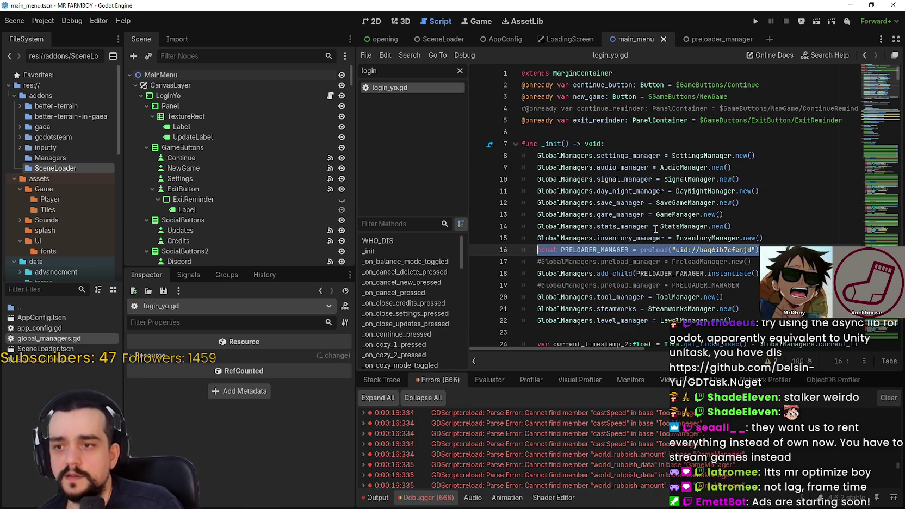
left_click(624, 155)
left_click(598, 132)
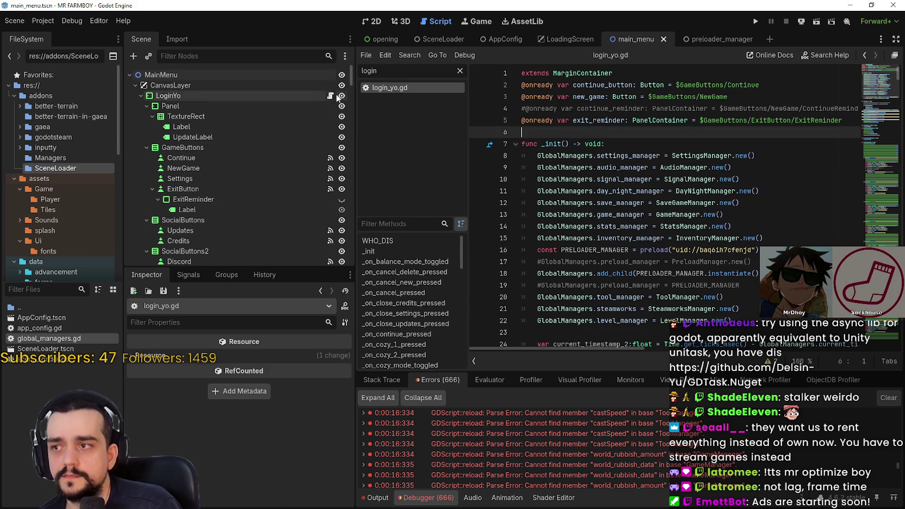
left_click(671, 135)
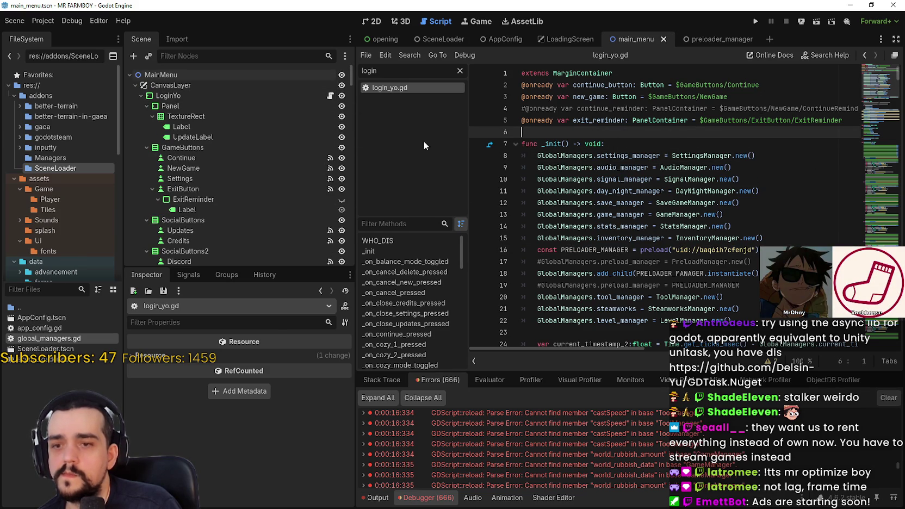
scroll(532, 455, "down", 5)
scroll(900, 471, "down", 5)
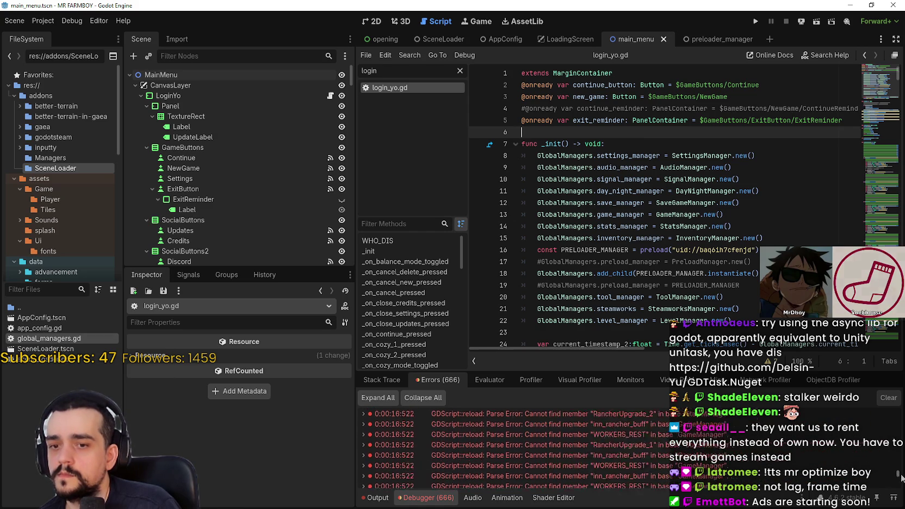
Open rancher_npc.gd at the failing GameManager reference on line 476
double_click(755, 460)
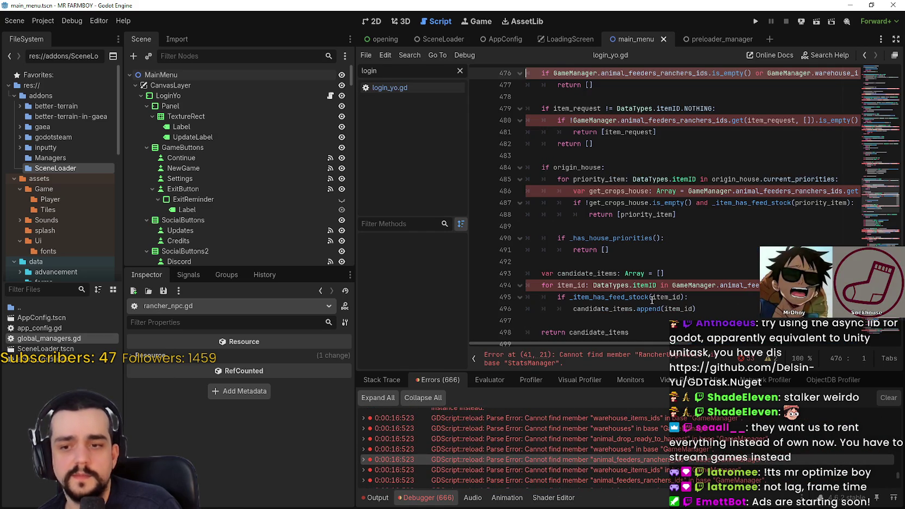
double_click(599, 198)
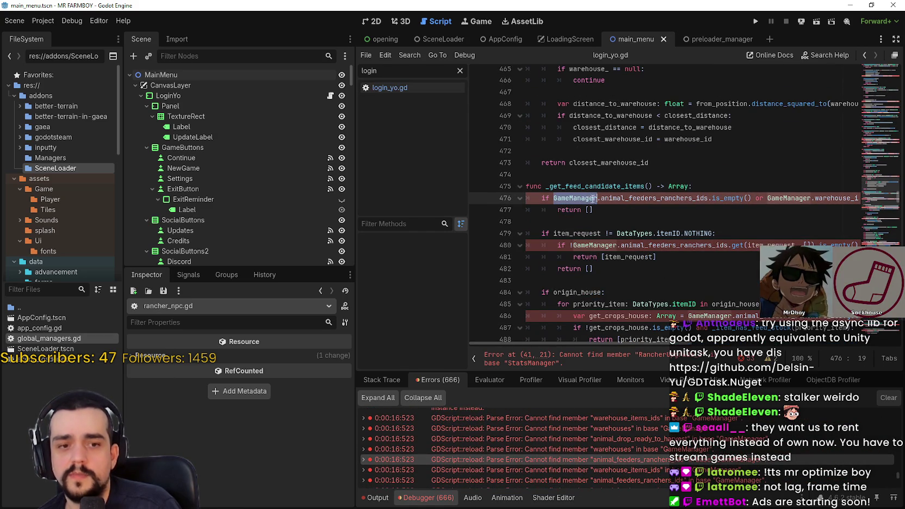
left_click(591, 207)
key("shift+Up")
key("shift+Up")
key("shift+Home")
double_click(555, 198)
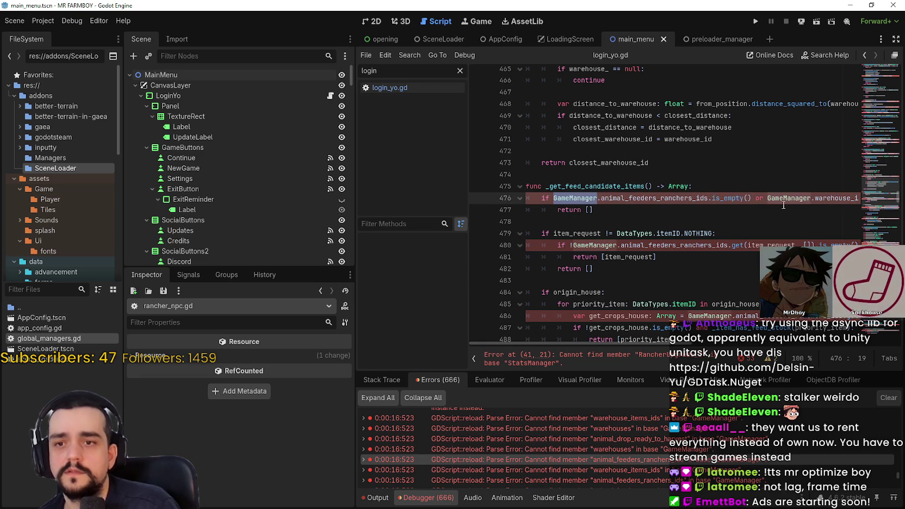
key("Down")
left_click(555, 198)
scroll(555, 198, "up", 6)
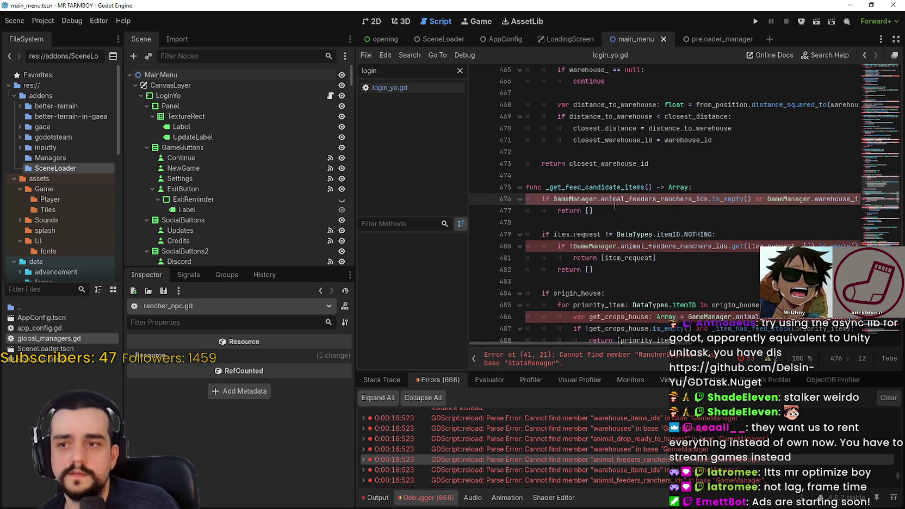
left_click_drag(875, 125, 874, 71)
Replace StatsManager on lines 41 and 43 with GlobalManagers.stats_manager
double_click(577, 219)
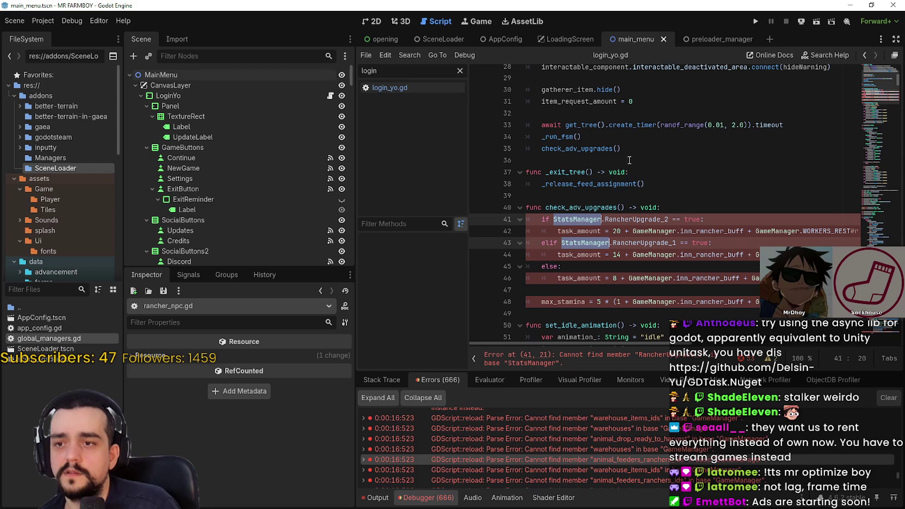
type("Global")
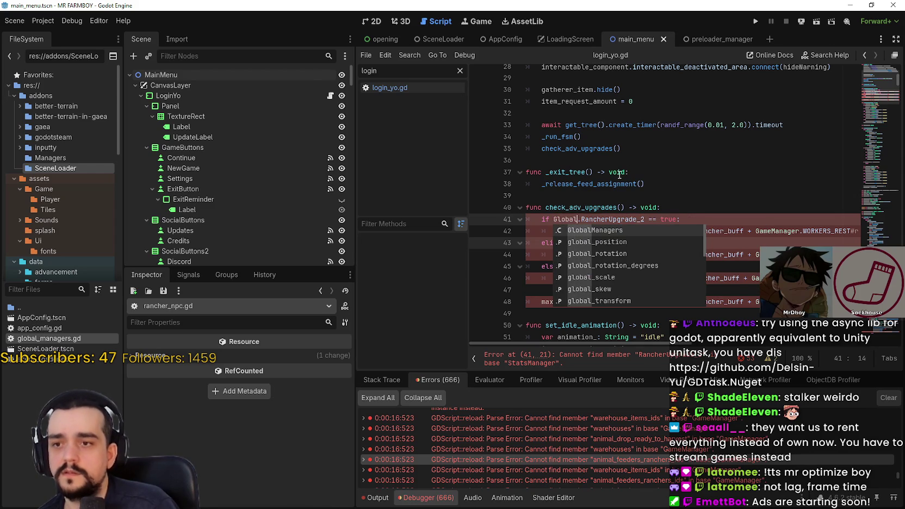
key("ctrl+z")
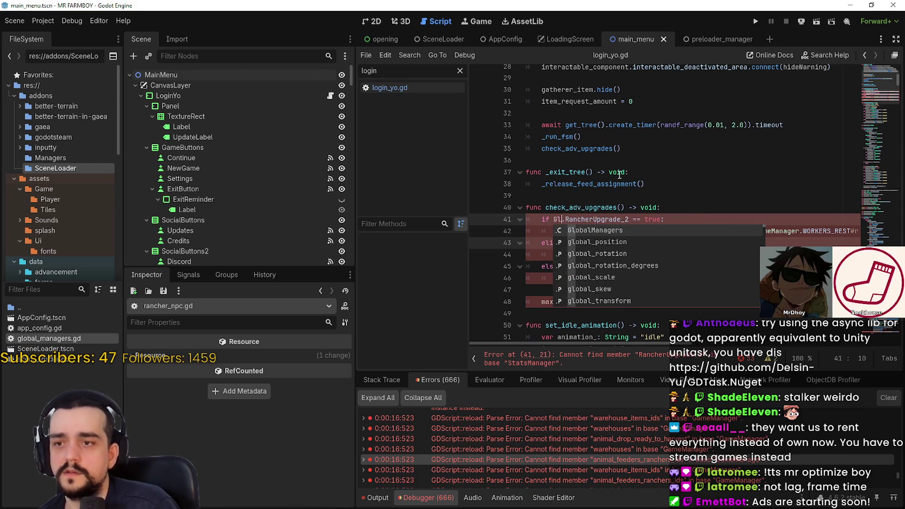
key("ctrl+shift+z")
key("Return")
type(".stats")
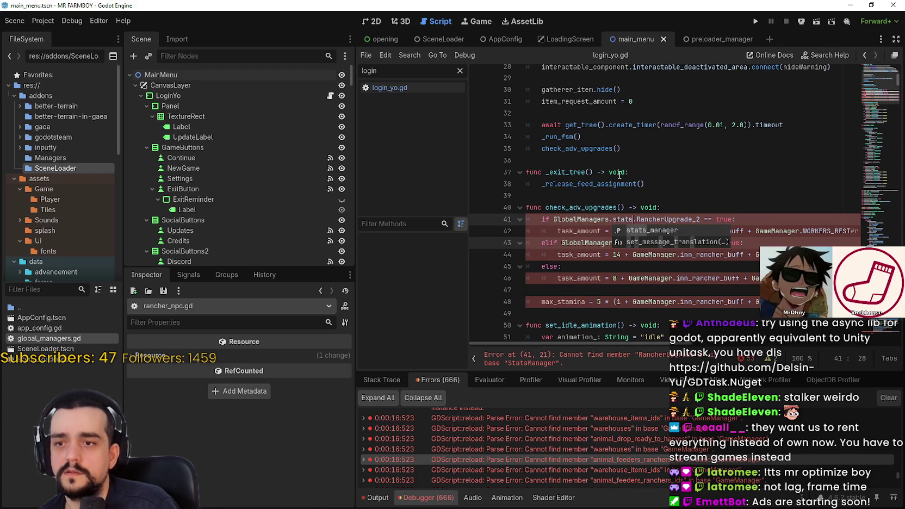
key("Return")
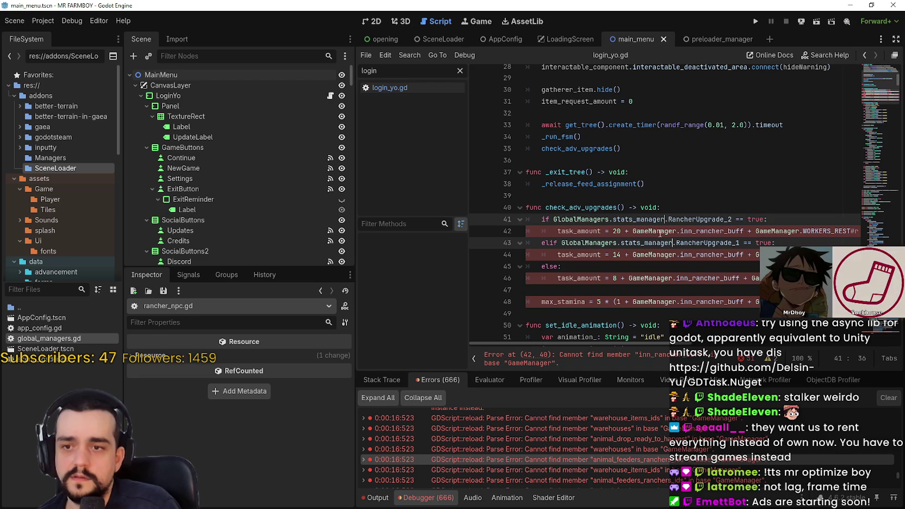
key("Down")
Multi-select every GameManager occurrence in rancher_npc.gd, through lines 440, 512, 573 and 613
key("ctrl+d")
key("ctrl+d")
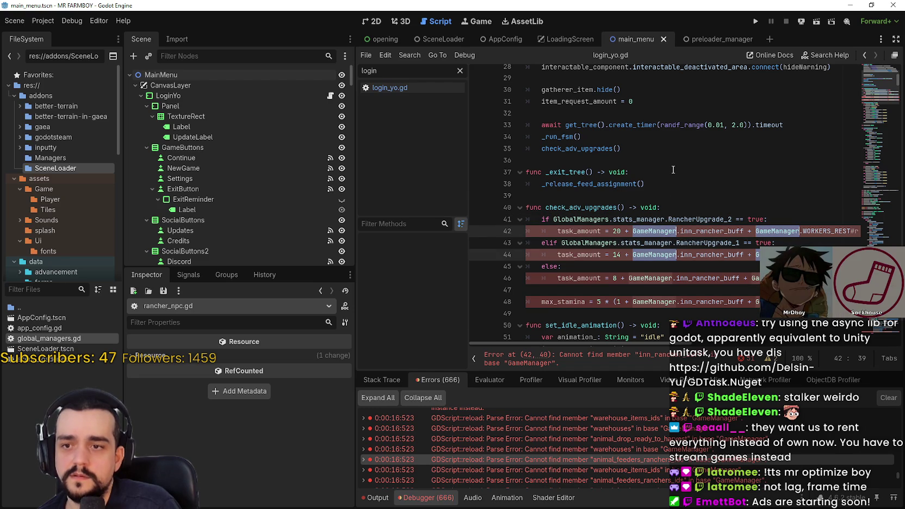
key("ctrl+d")
key("ctrl+d")
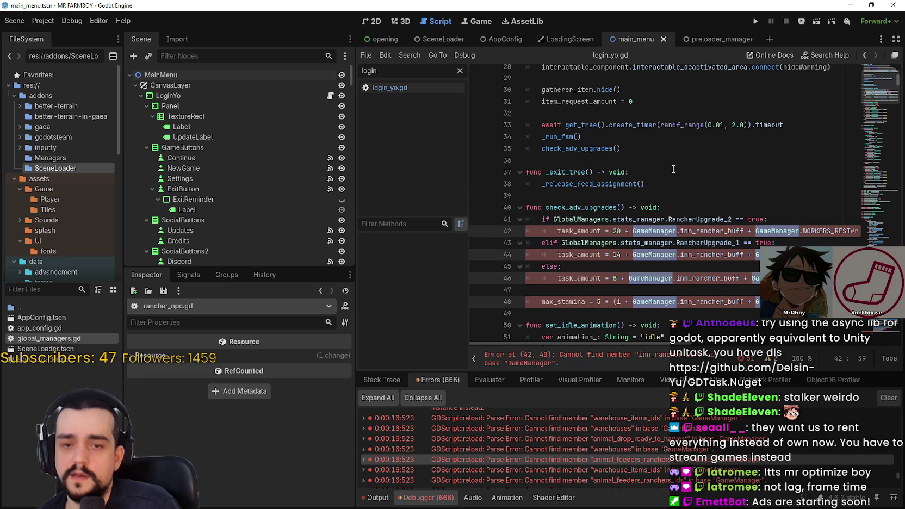
key("ctrl+d")
key("ctrl+d")
key("ctrl+d")
key("ctrl+d")
key("ctrl+d")
key("ctrl+d")
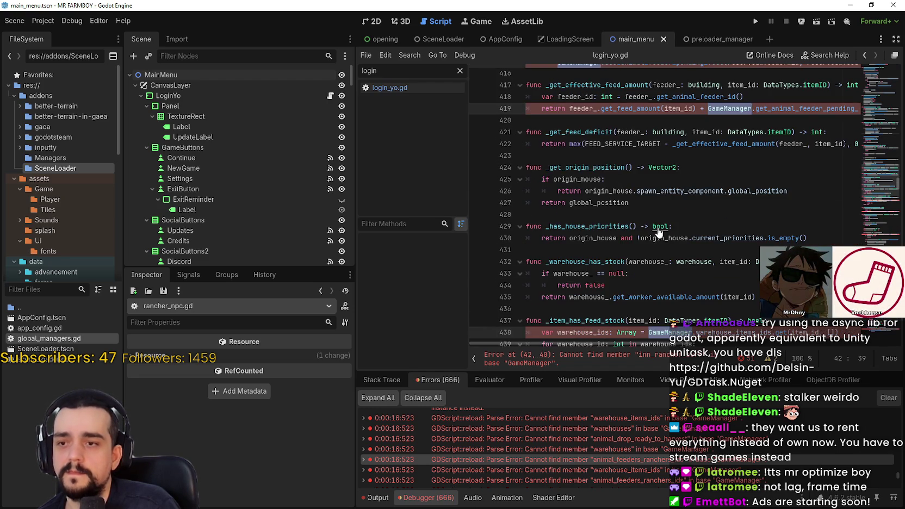
key("ctrl+d")
key("ctrl+d")
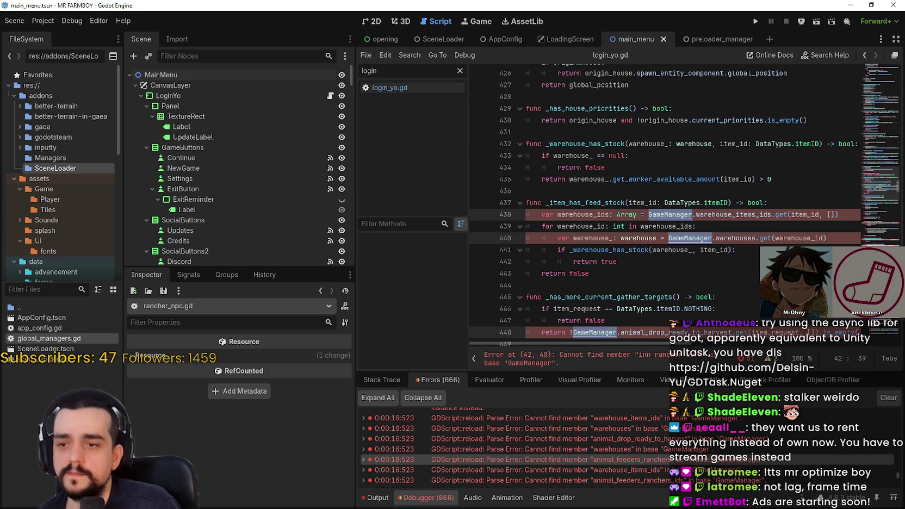
key("ctrl+d")
key("ctrl+d")
key("ctrl+d")
key("ctrl+d")
key("ctrl+d")
key("ctrl+d")
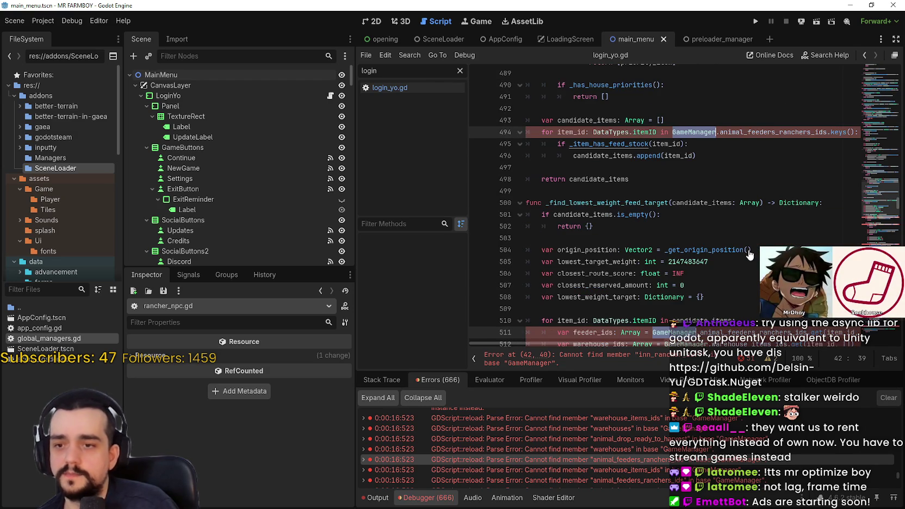
key("ctrl+d")
key("ctrl+d")
key("ctrl+d")
key("ctrl+d")
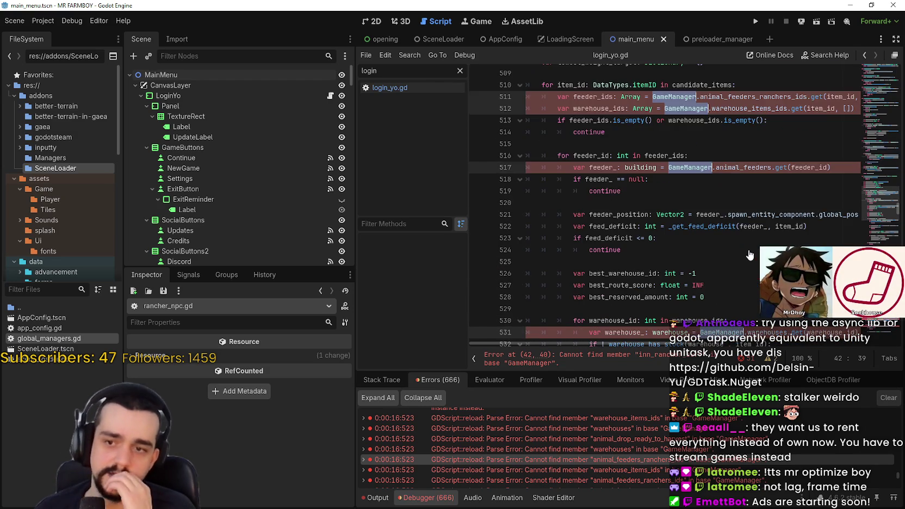
key("ctrl+d")
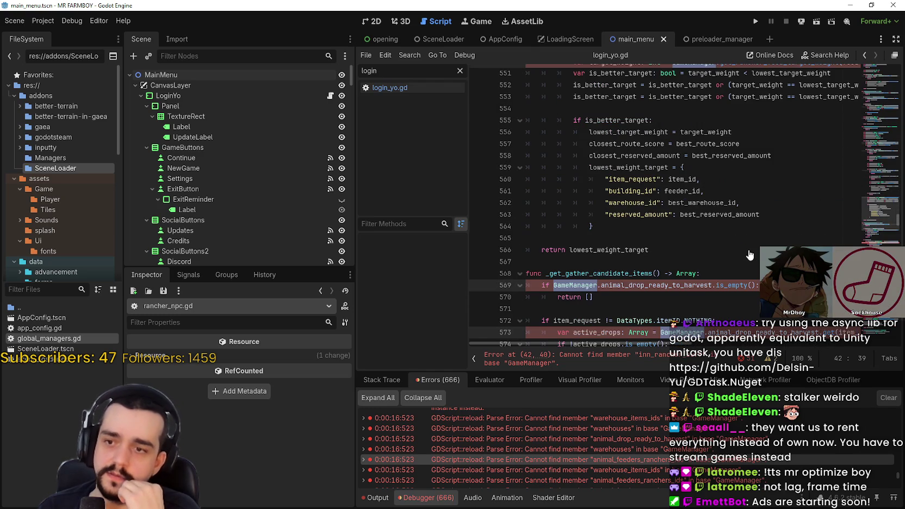
key("ctrl+d")
key("ctrl+d")
key("ctrl+d")
key("ctrl+d")
key("ctrl+d")
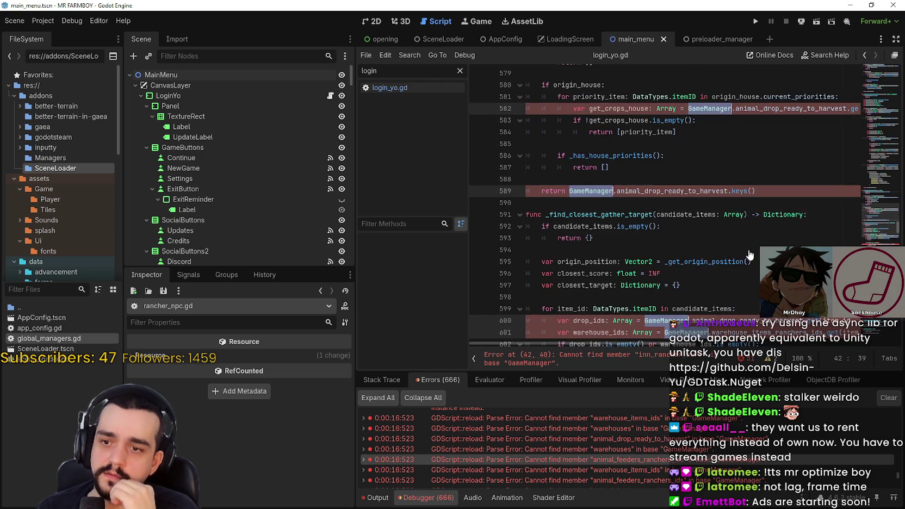
key("ctrl+d")
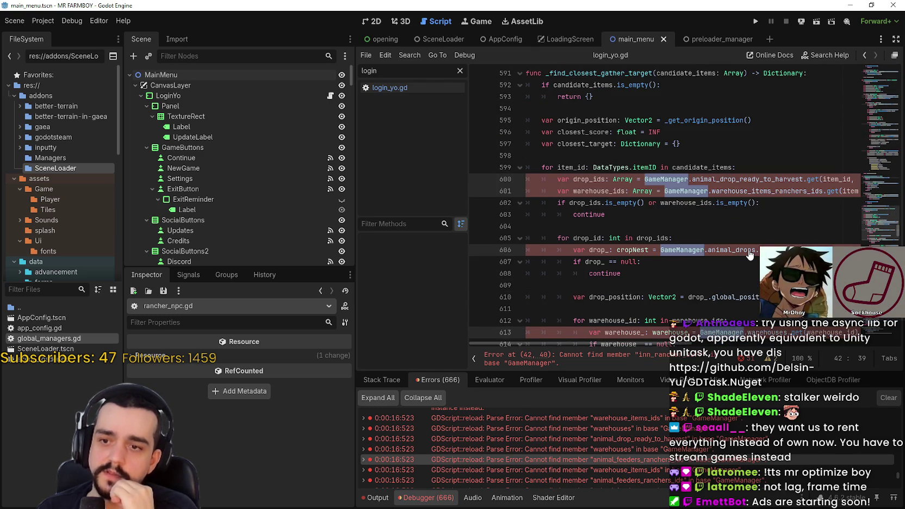
key("ctrl+d")
key("ctrl+d")
key("ctrl+d")
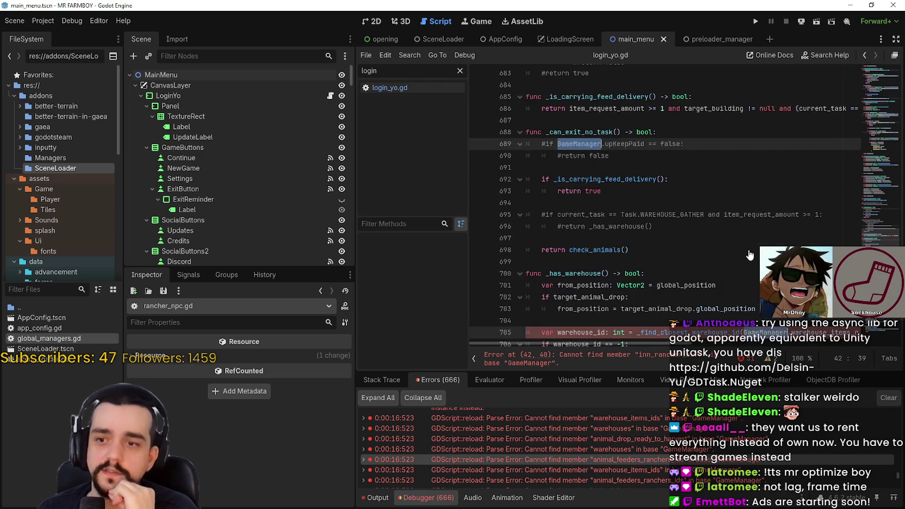
key("ctrl+d")
key("ctrl+d")
key("ctrl+d")
key("ctrl+d")
key("ctrl+d")
key("ctrl+d")
key("ctrl+d")
key("ctrl+d")
key("ctrl+d")
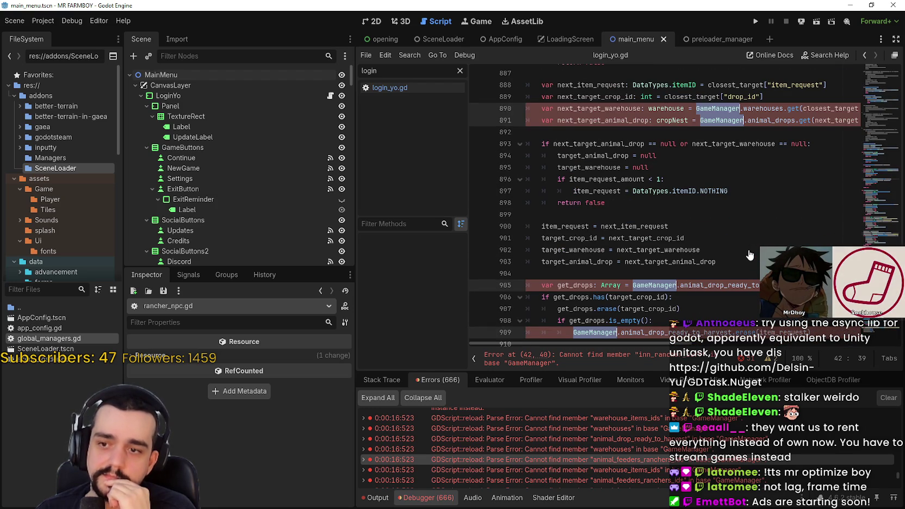
Replace all selected GameManager references with GlobalManagers.game_manager
type("Glo")
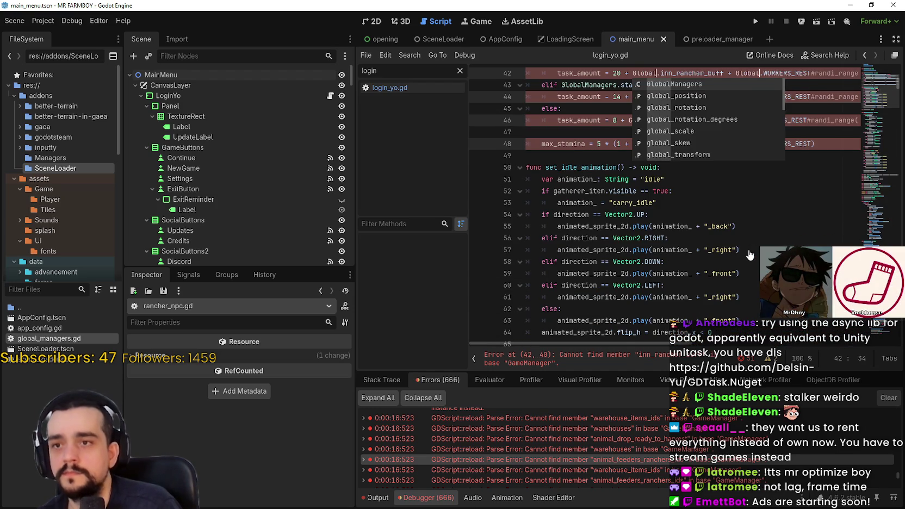
key("Return")
type(".game_manager")
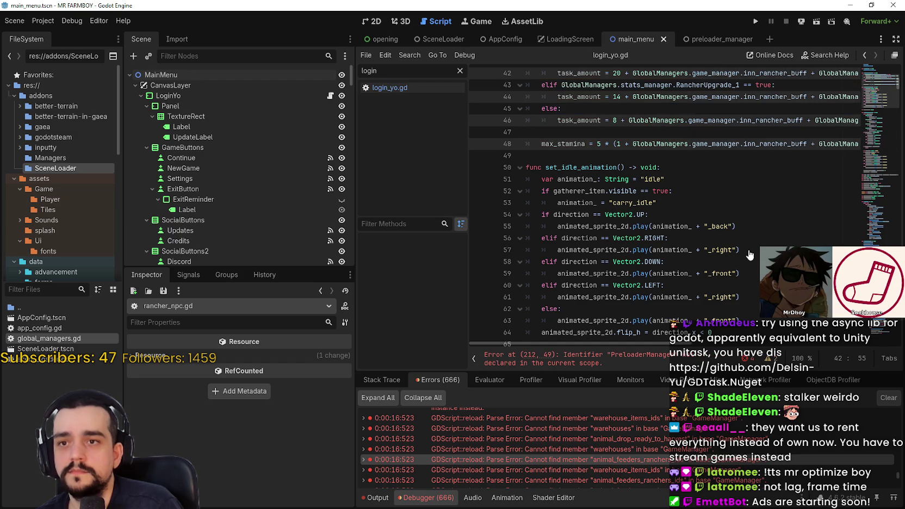
scroll(749, 254, "down", 4)
scroll(858, 183, "down", 20)
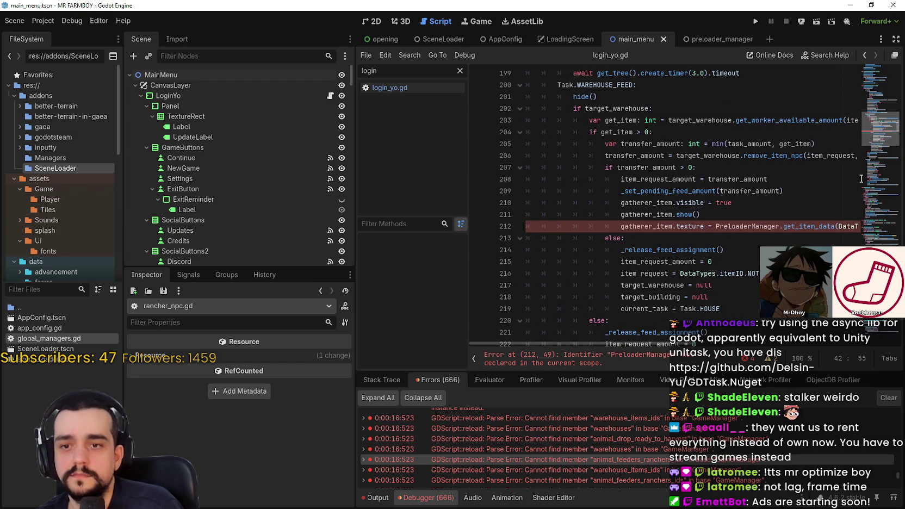
Change PreloaderManager on line 212 and its next occurrence to GlobalManagers.preload_manager and save
double_click(745, 226)
key("ctrl+d")
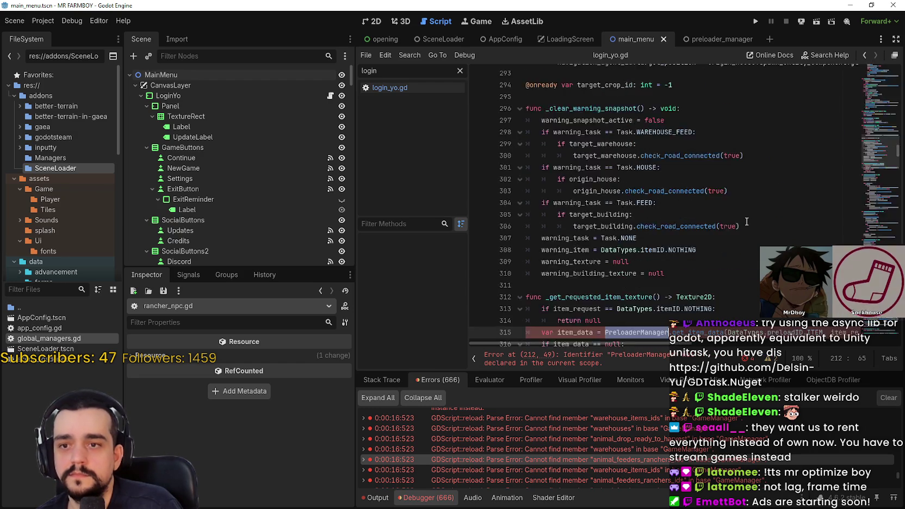
type("Gl")
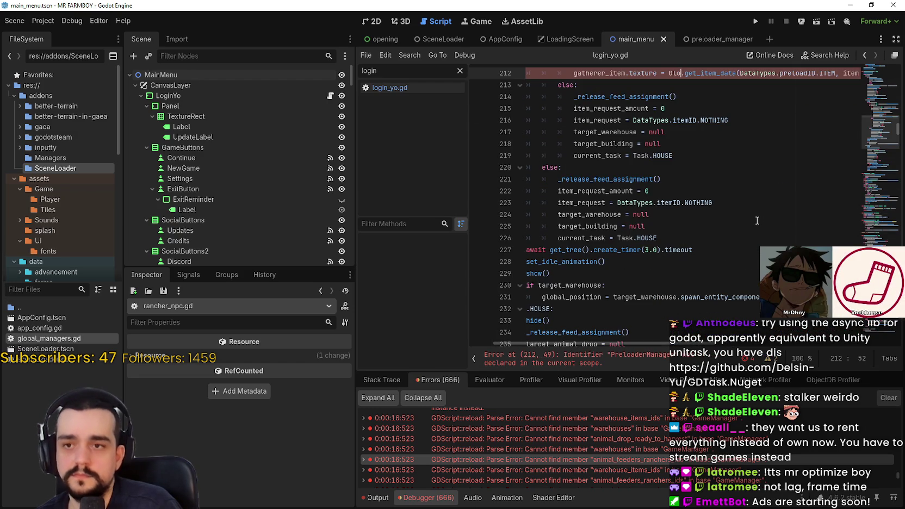
type("balManagers.")
key("Return")
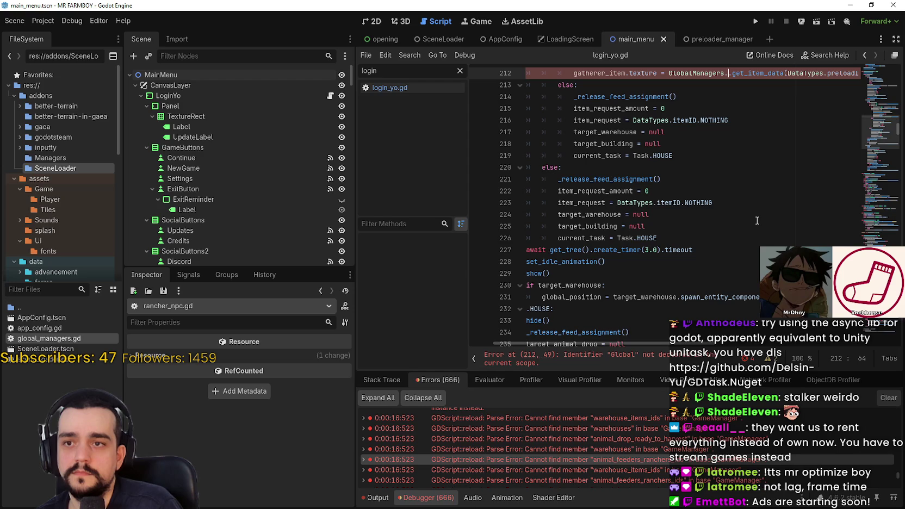
type("pre")
key("Return")
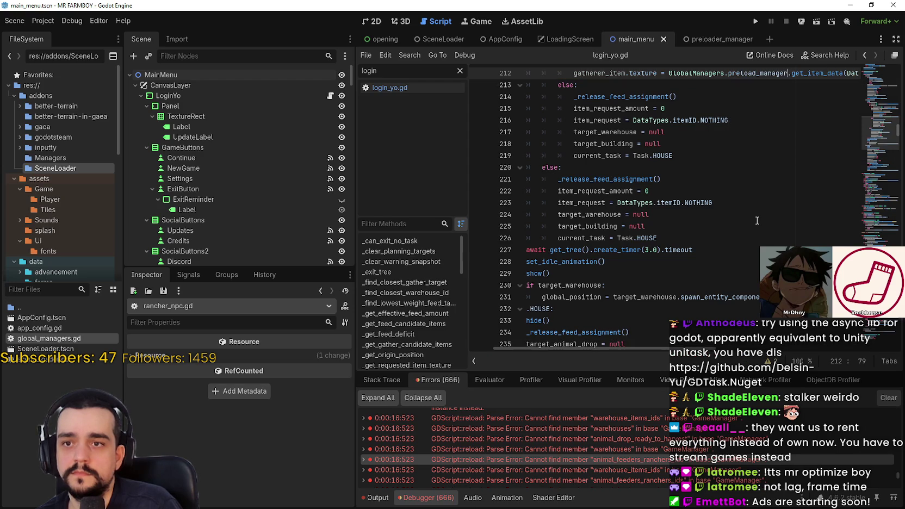
key("ctrl+s")
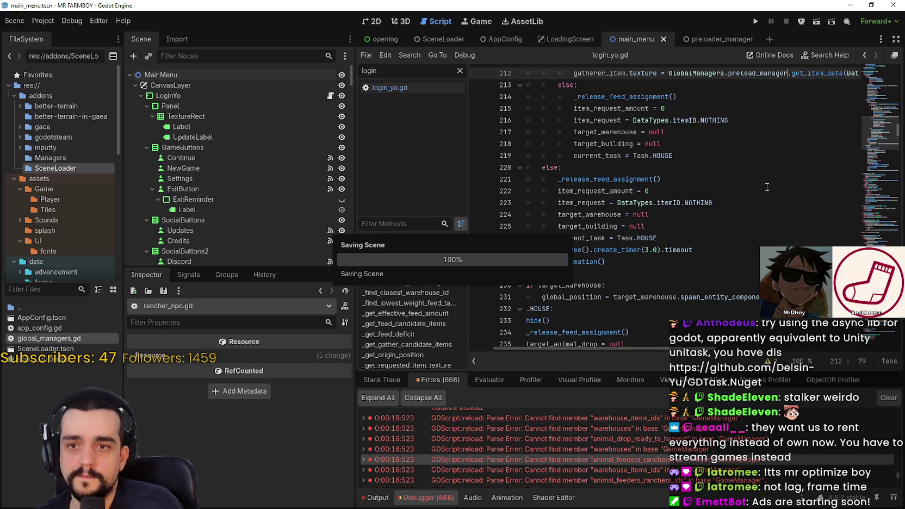
scroll(816, 159, "down", 5)
Review the rancher_npc.gd script, including _state_walk, and save the changes
scroll(864, 156, "down", 3)
left_click_drag(661, 308, 399, 260)
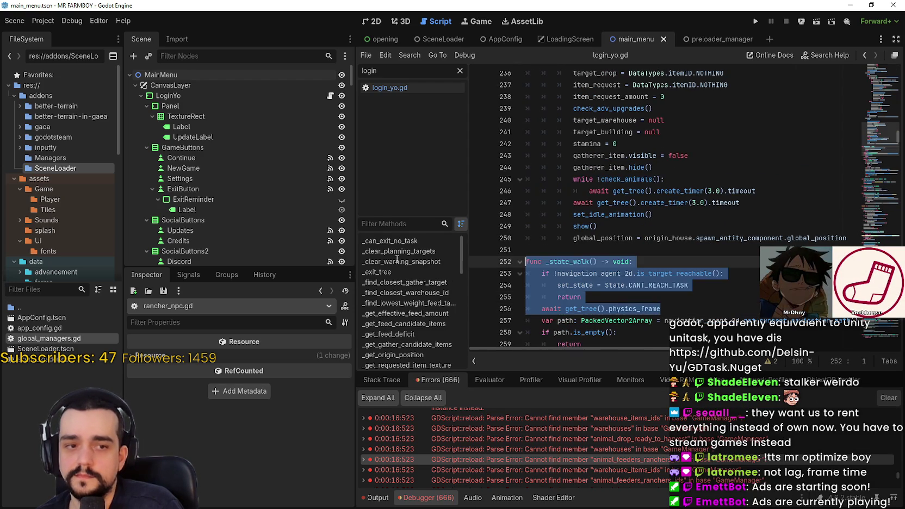
left_click(614, 333)
scroll(734, 244, "down", 8)
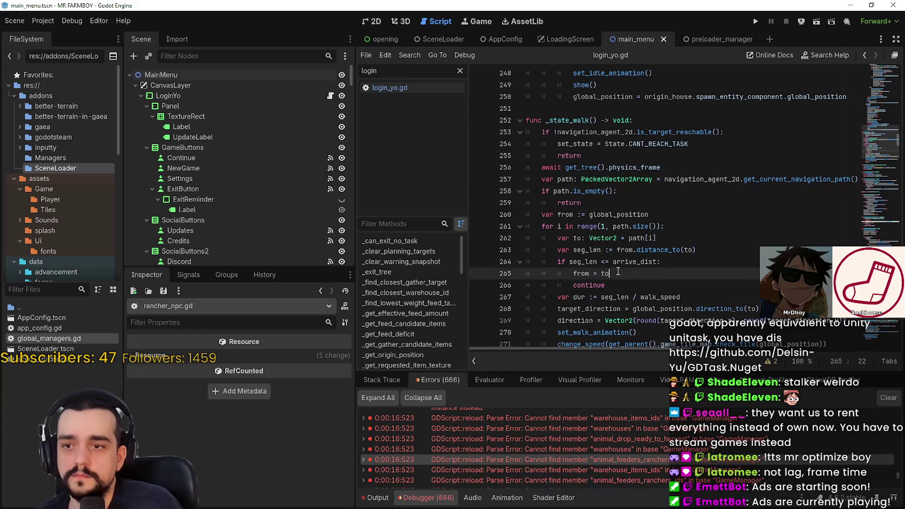
left_click(854, 132)
scroll(880, 145, "down", 20)
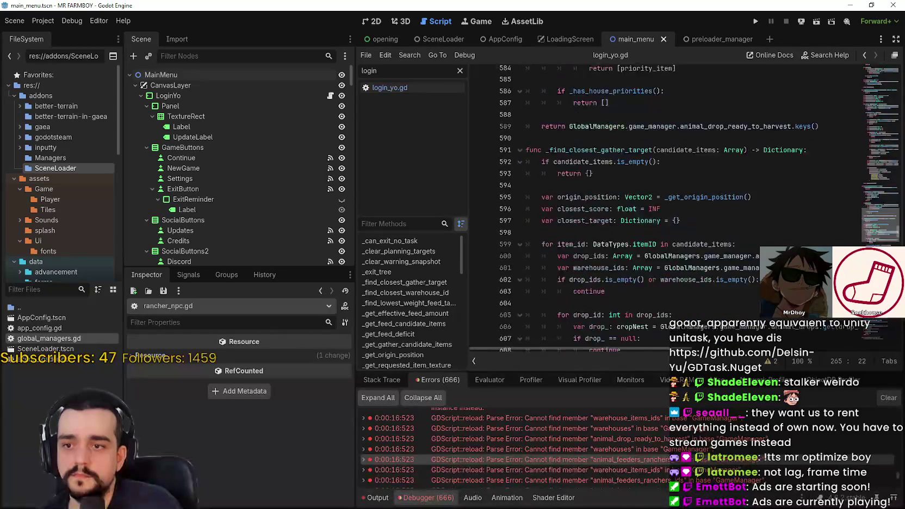
scroll(656, 176, "up", 20)
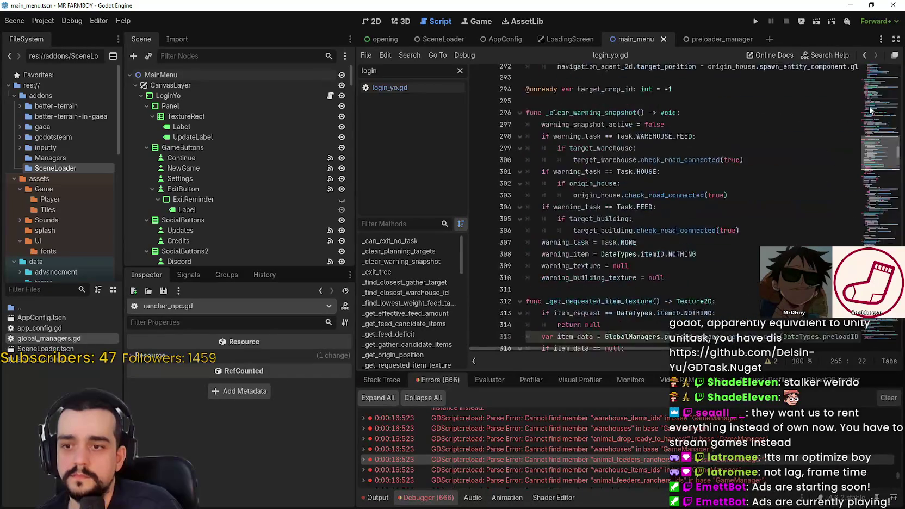
left_click(653, 167)
key("ctrl+s")
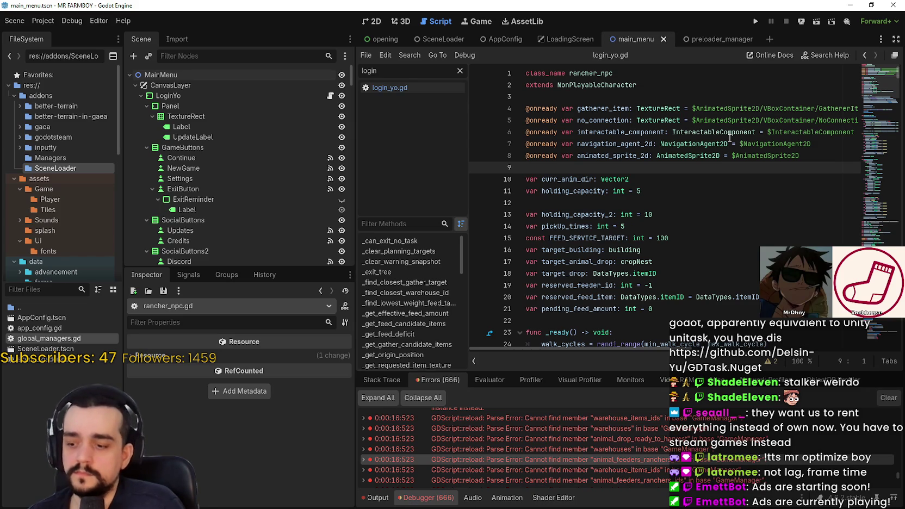
left_click(640, 320)
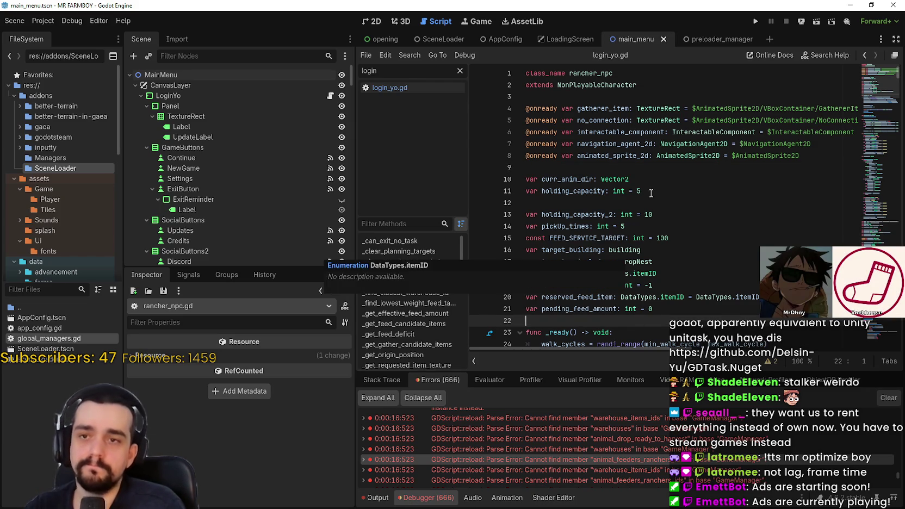
left_click(648, 172)
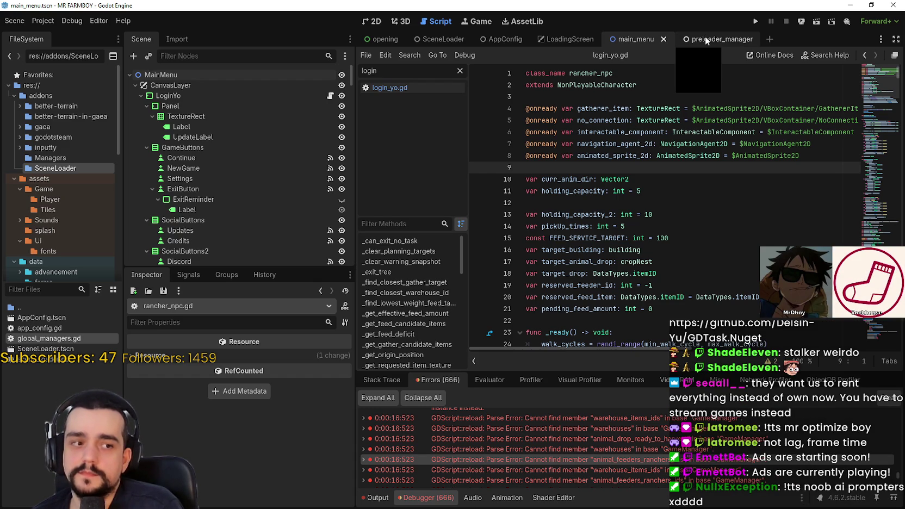
Step through the Debugger parse errors until miner_npc.gd opens at line 36
double_click(732, 460)
scroll(733, 463, "down", 2)
double_click(733, 464)
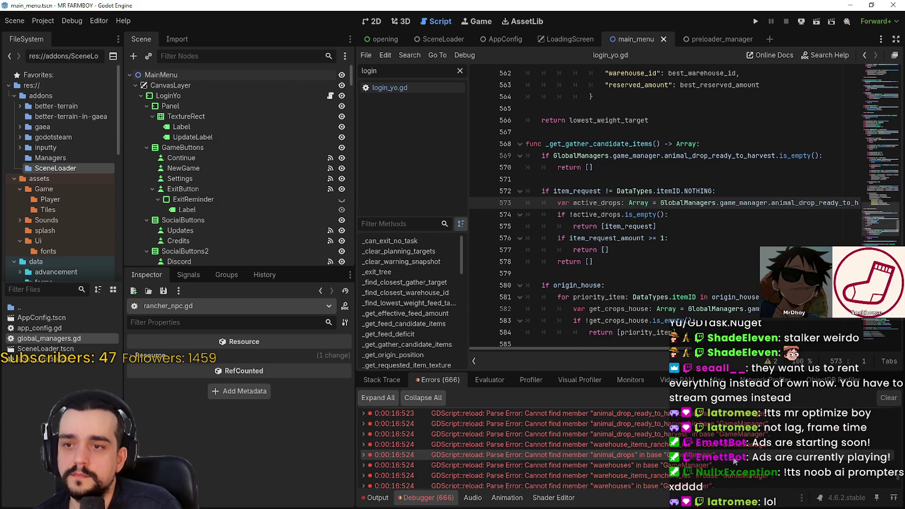
scroll(733, 459, "down", 2)
double_click(733, 459)
scroll(734, 460, "down", 3)
double_click(734, 459)
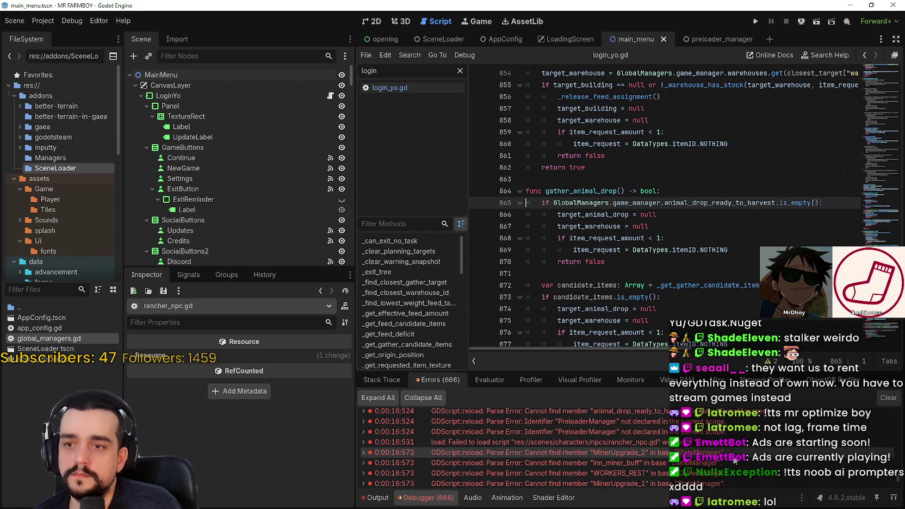
scroll(734, 460, "down", 2)
double_click(733, 459)
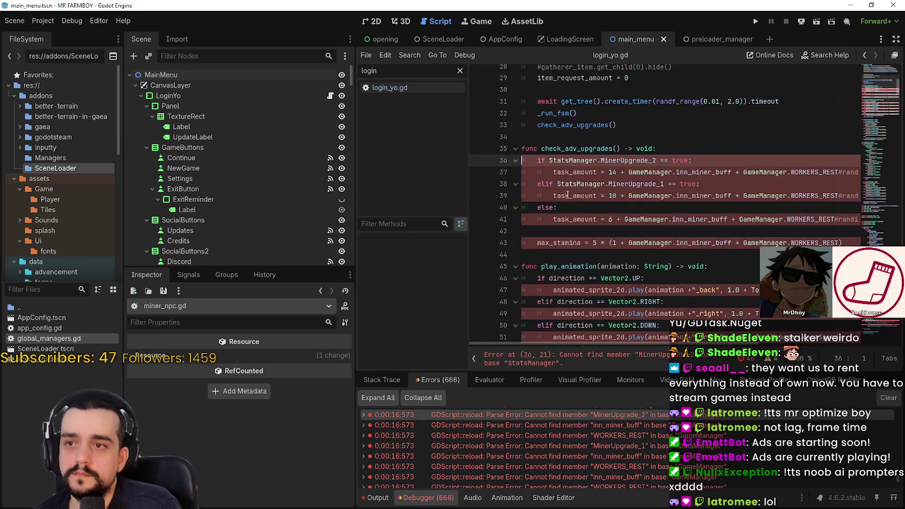
Replace both StatsManager references in check_adv_upgrades with GlobalManagers.stats_manager
key("ctrl+d")
key("ctrl+d")
type("Glob")
key("Return")
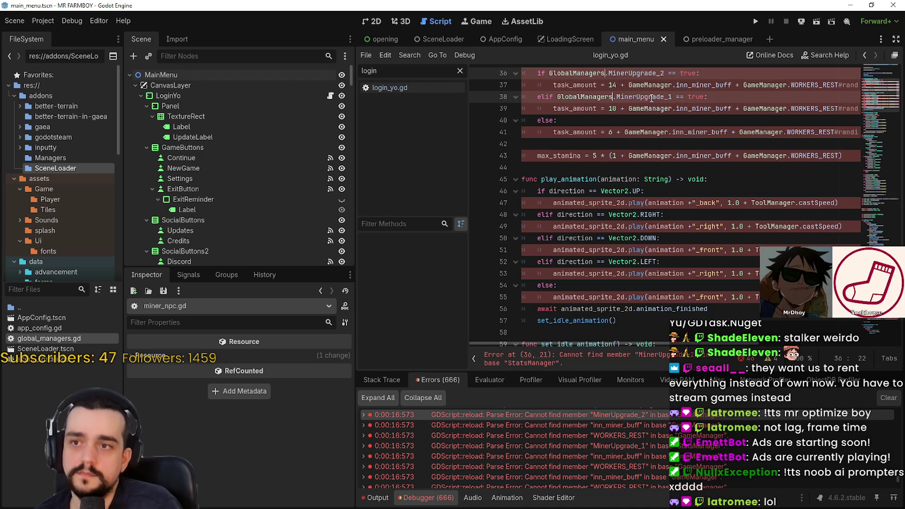
type("tat")
key("Return")
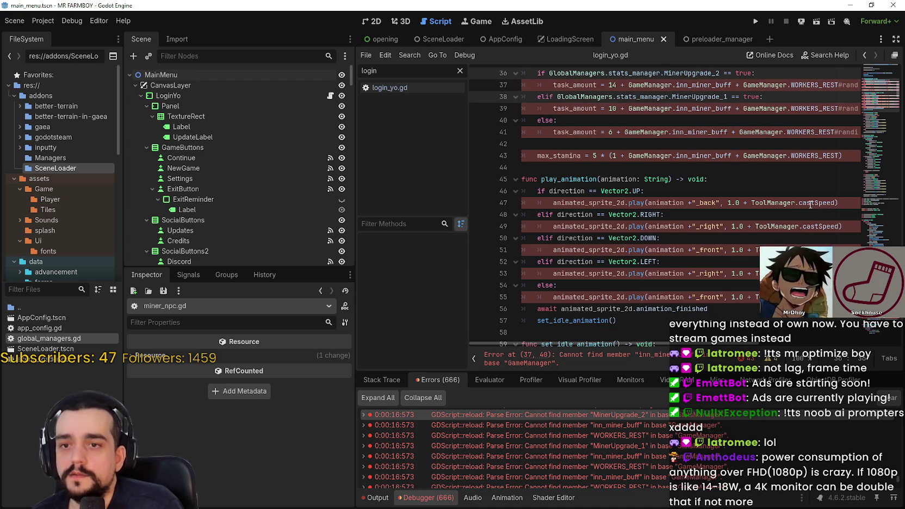
Change ToolManager in the play_animation calls to GlobalManagers.tool_manager and save
scroll(772, 185, "up", 2)
scroll(772, 186, "down", 1)
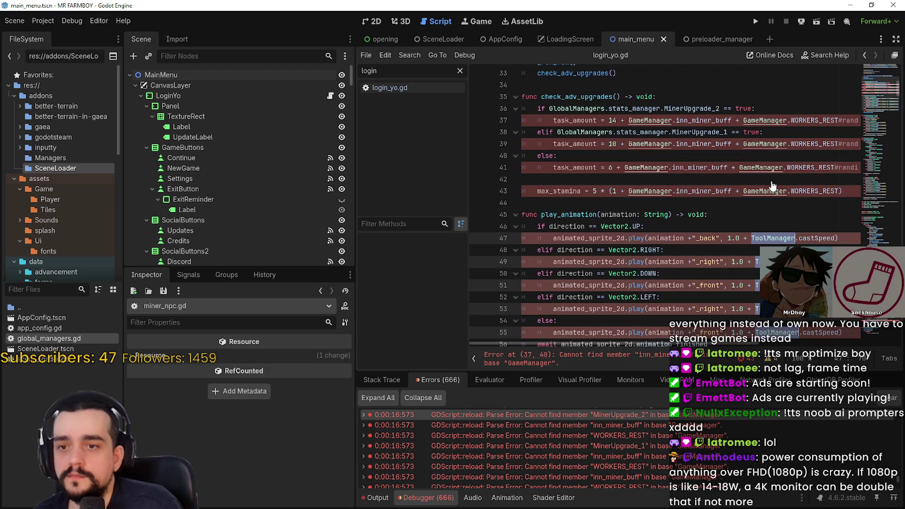
type("GlobalManagers.tool_manager")
scroll(749, 220, "down", 2)
left_click_drag(556, 297, 679, 226)
left_click(680, 249)
key("ctrl+s")
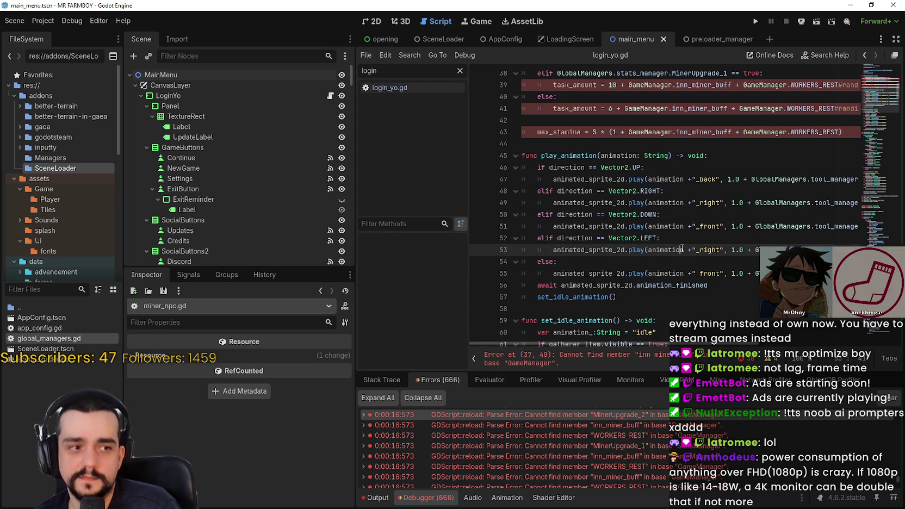
scroll(670, 231, "up", 3)
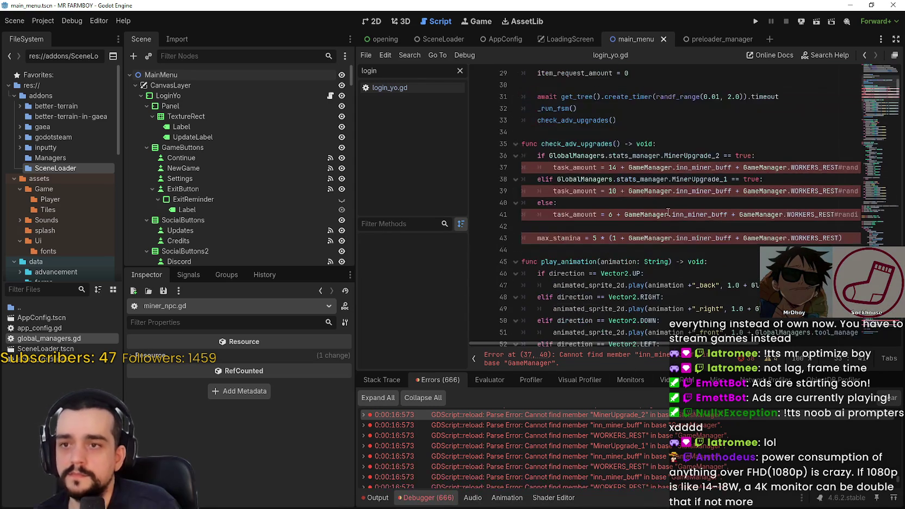
double_click(650, 161)
key("ctrl+d")
key("ctrl+d")
key("ctrl+d")
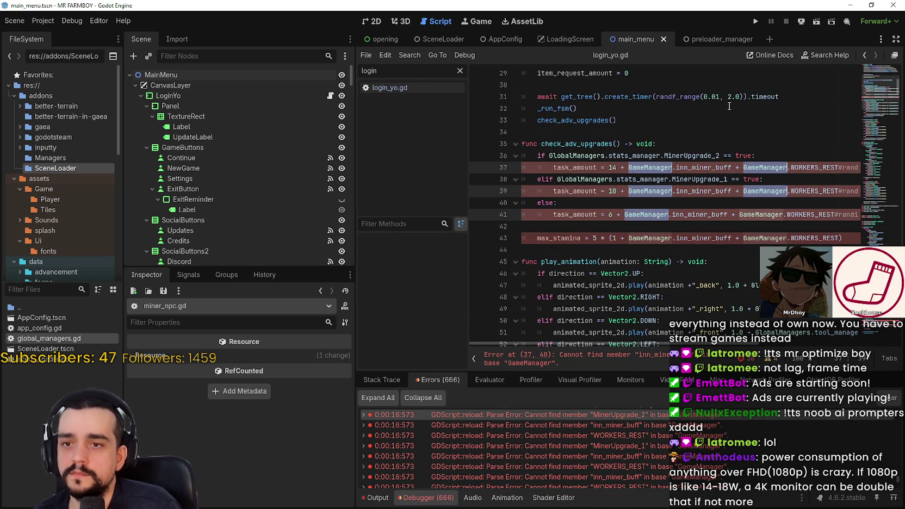
key("ctrl+d")
key("ctrl+d")
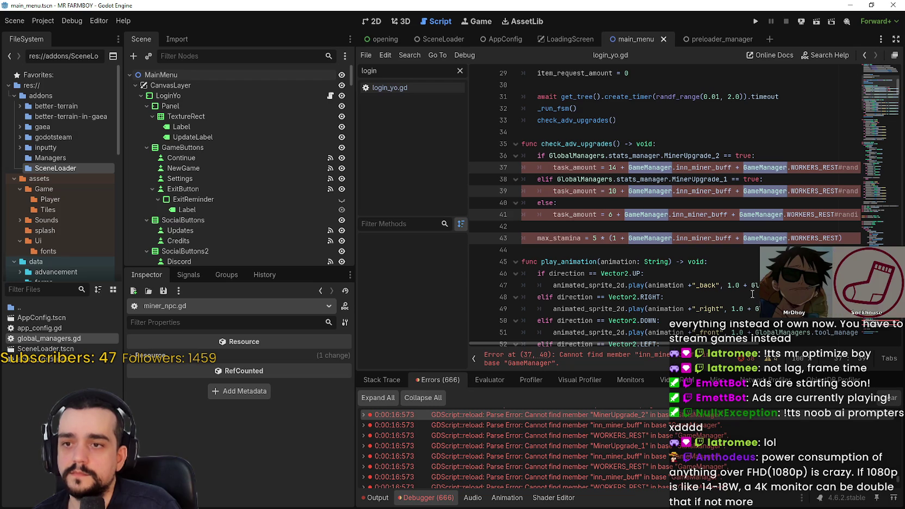
key("ctrl+d")
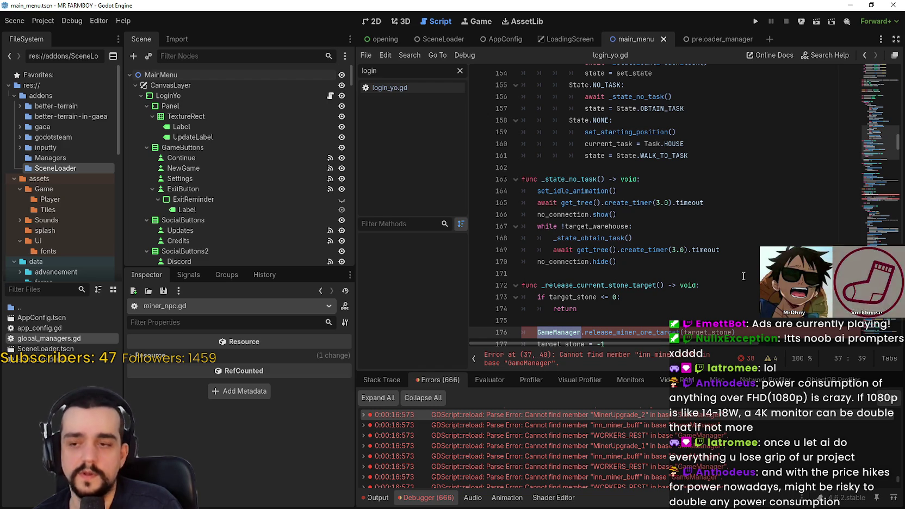
key("F3")
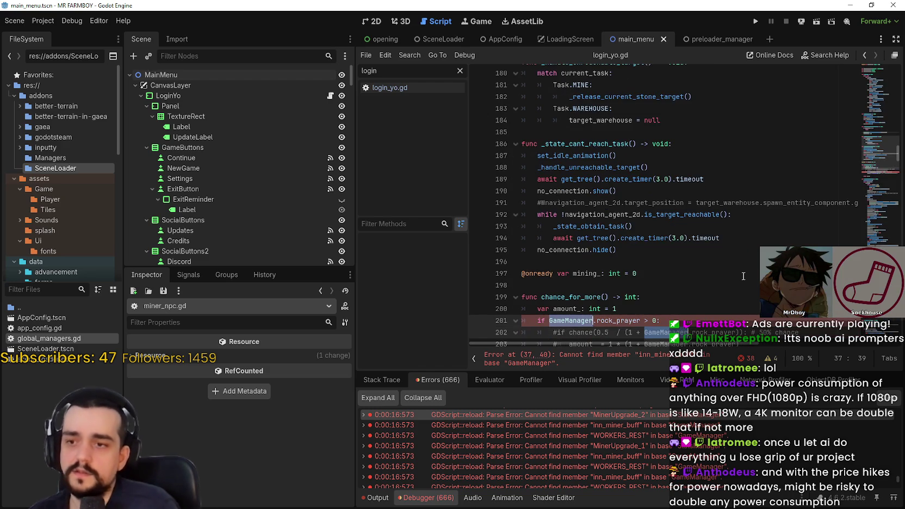
key("F3")
key("F3")
key("F3")
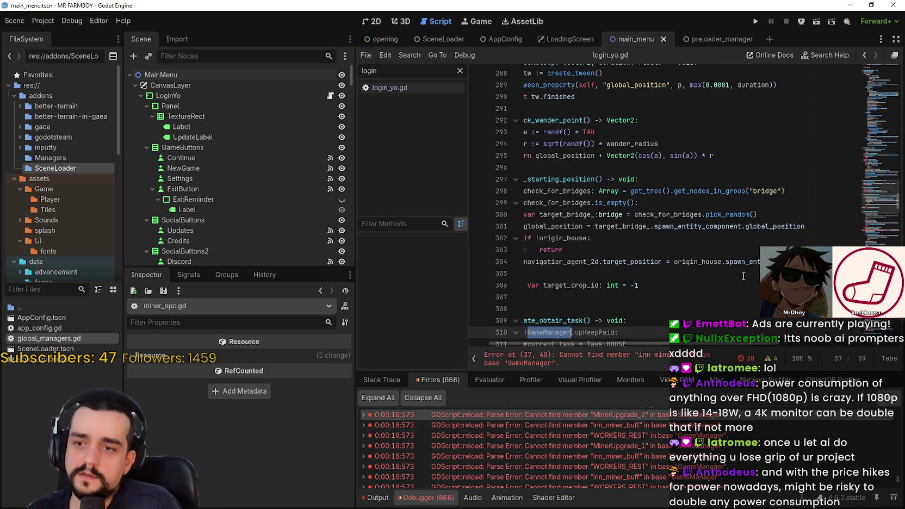
key("F3")
key("F3")
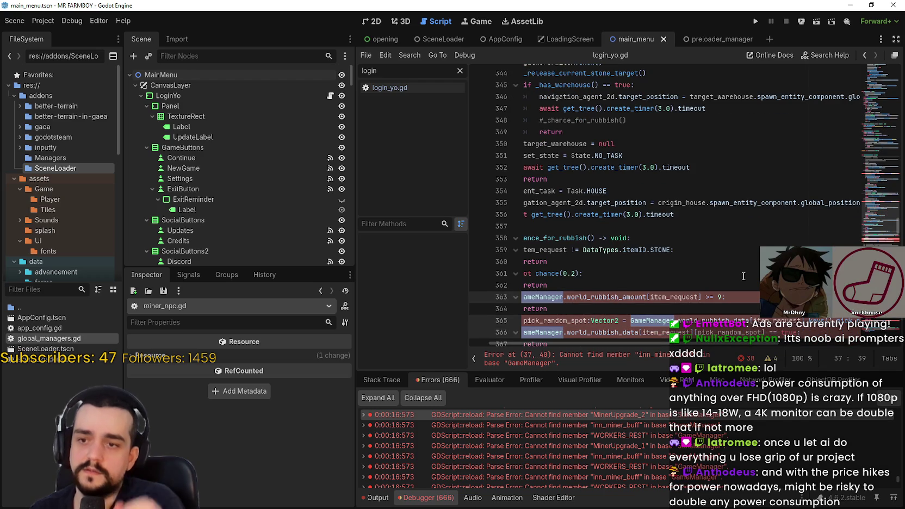
key("F3")
key("F3")
key("F3")
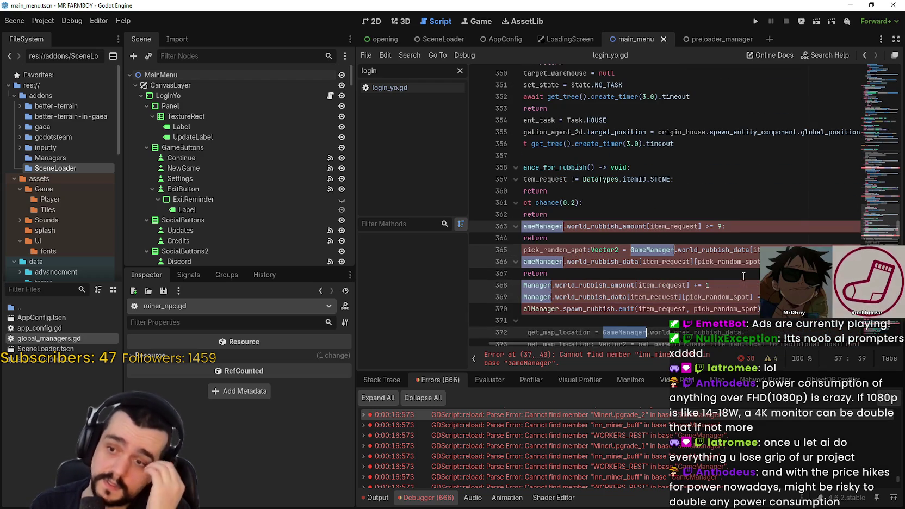
key("F3")
key("F3")
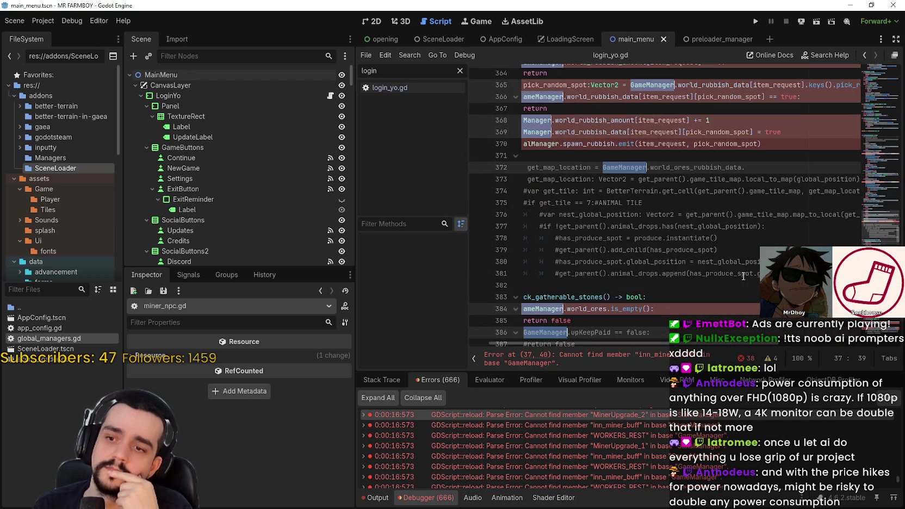
key("F3")
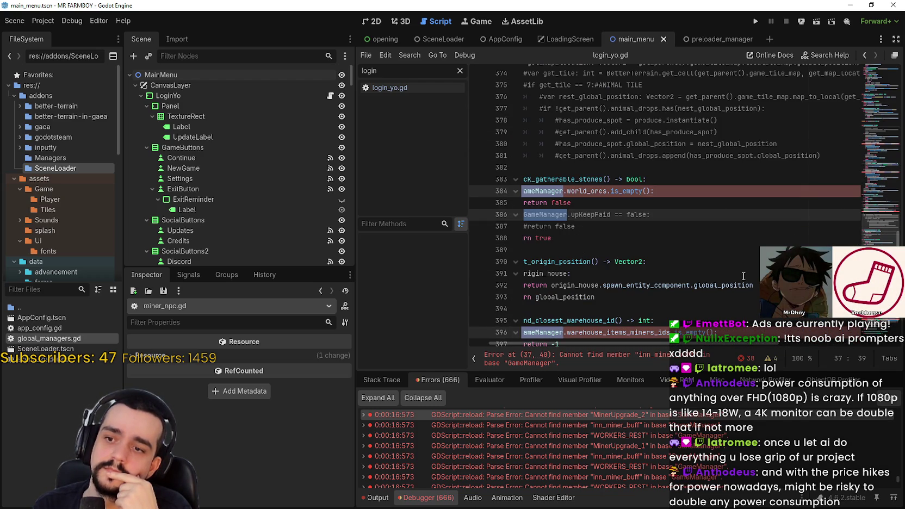
key("F3")
key("F3")
key("F3")
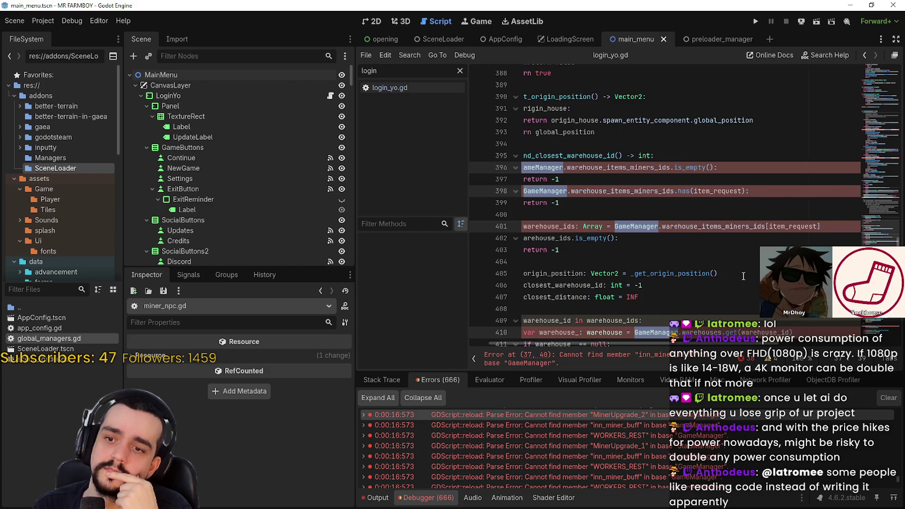
key("F3")
key("F3")
key("F3")
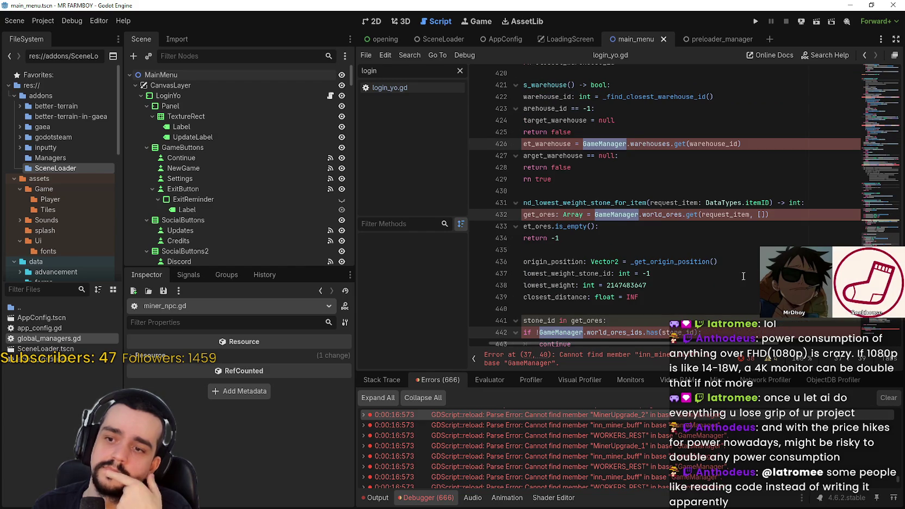
key("F3")
key("F3")
key("F3")
key("F3")
key("F3")
key("F3")
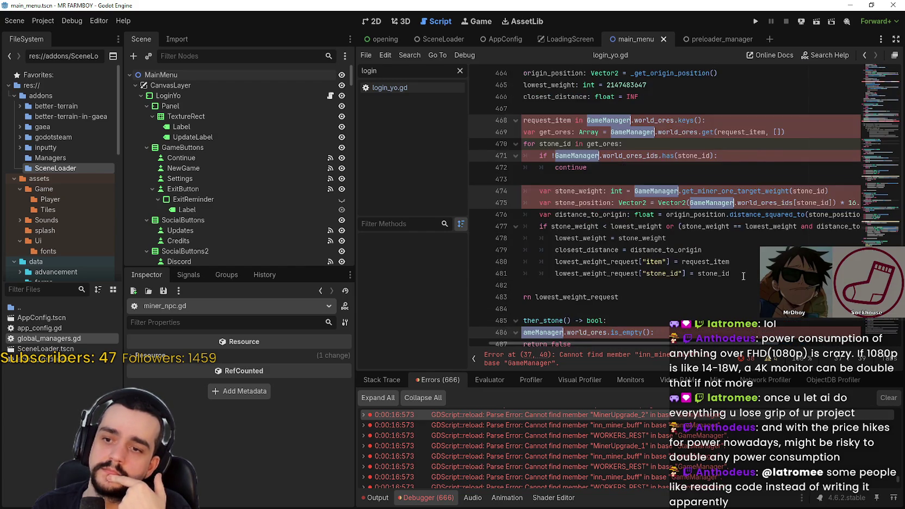
key("F3")
key("F3")
key("F3")
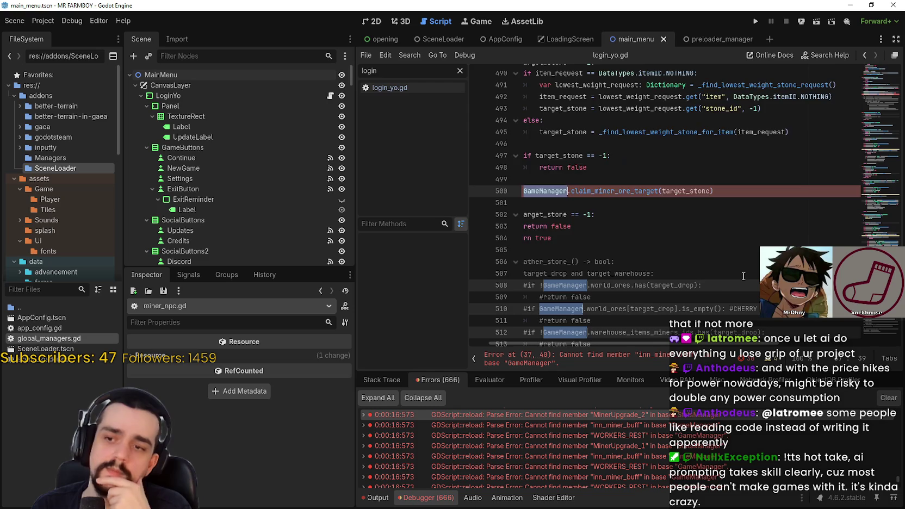
scroll(743, 276, "down", 3)
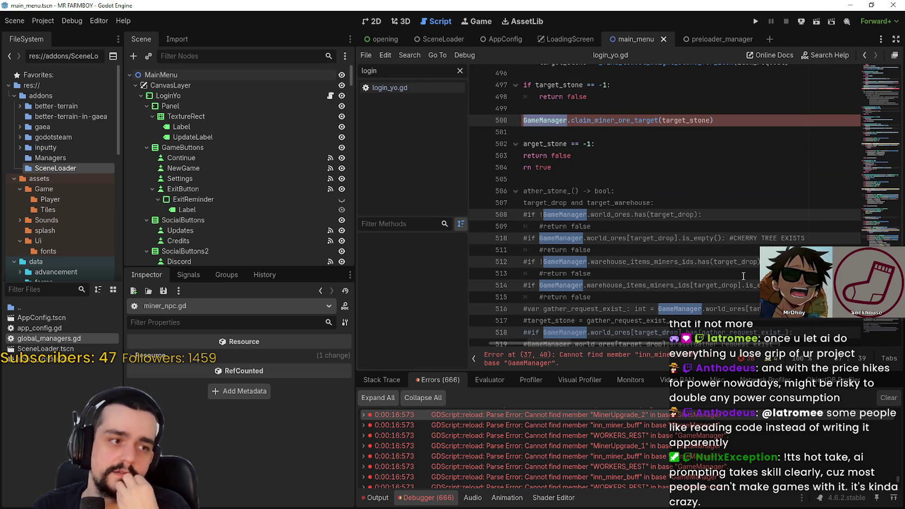
scroll(742, 276, "down", 2)
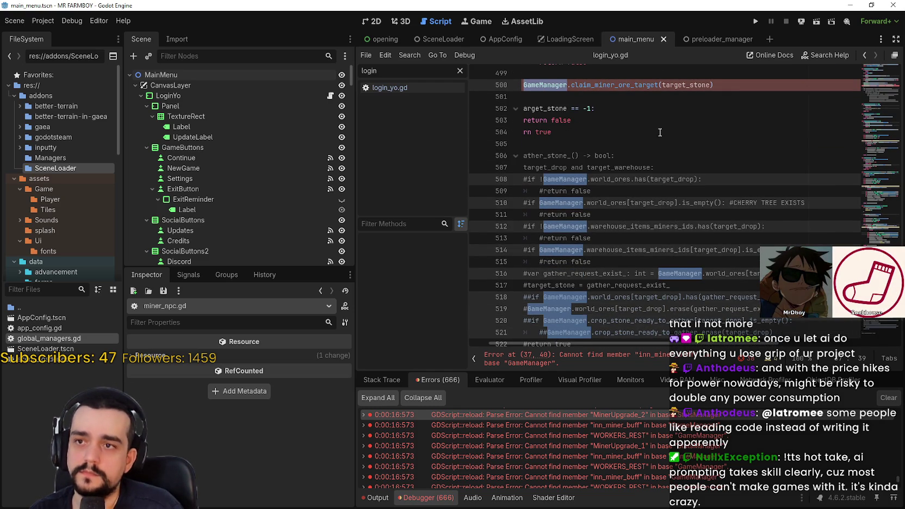
scroll(716, 295, "down", 5)
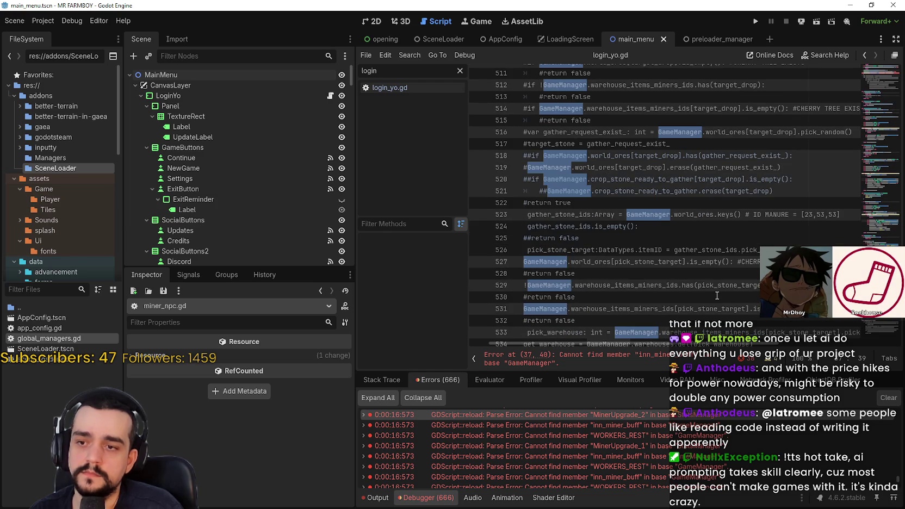
scroll(716, 295, "down", 5)
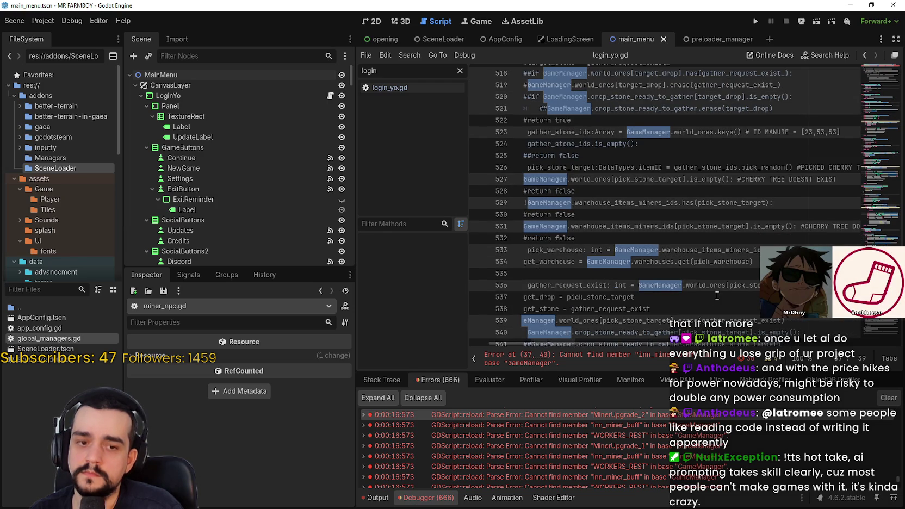
scroll(716, 295, "down", 3)
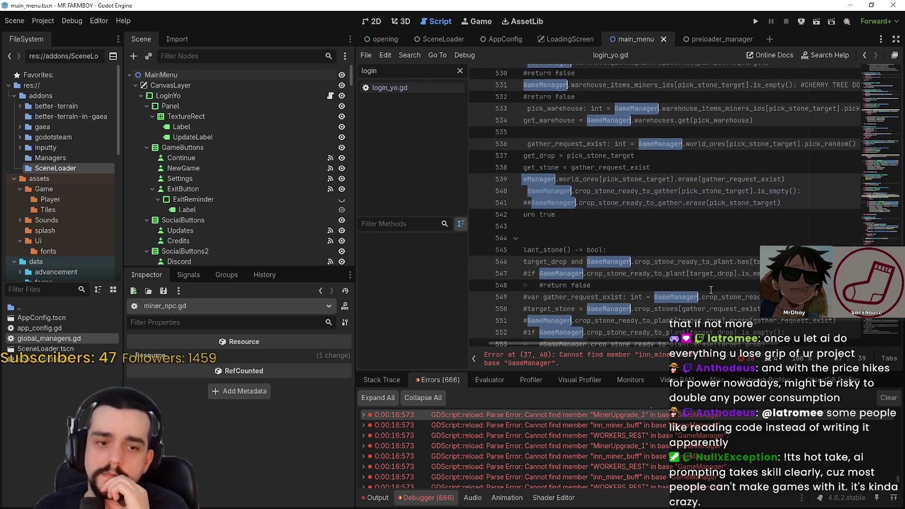
scroll(710, 290, "down", 5)
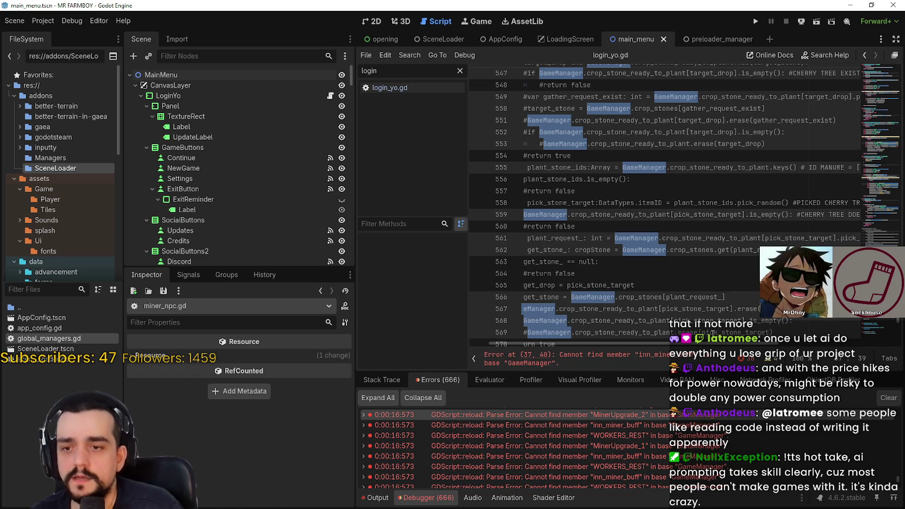
left_click_drag(709, 345, 689, 346)
Undo the last two edits so the miner buff lookups go through GlobalManagers.game_manager
key("ctrl+z")
key("ctrl+z")
key("ctrl+z")
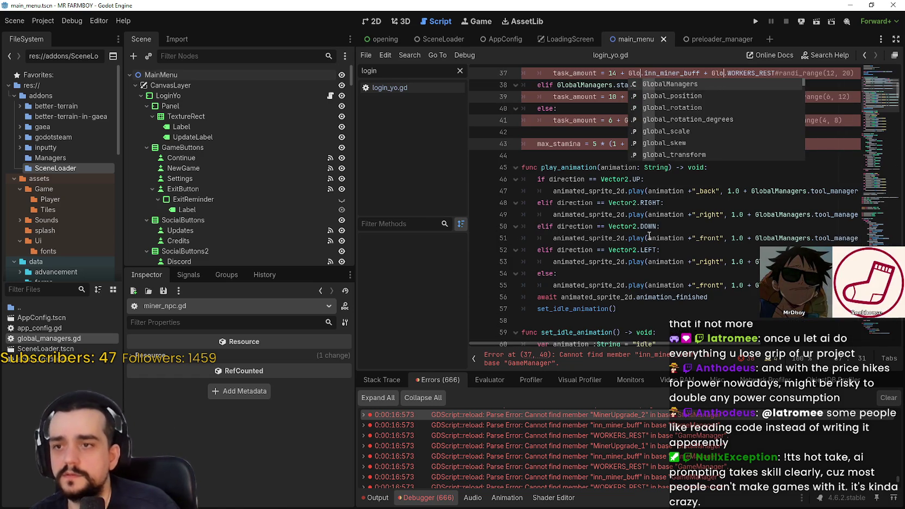
key("ctrl+z")
key("ctrl+z")
key("ctrl+z")
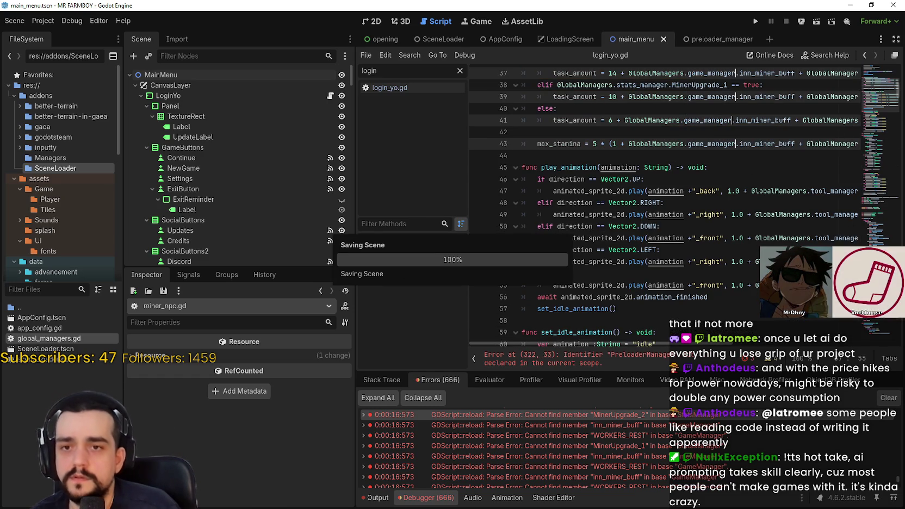
scroll(760, 237, "down", 4)
left_click(746, 261)
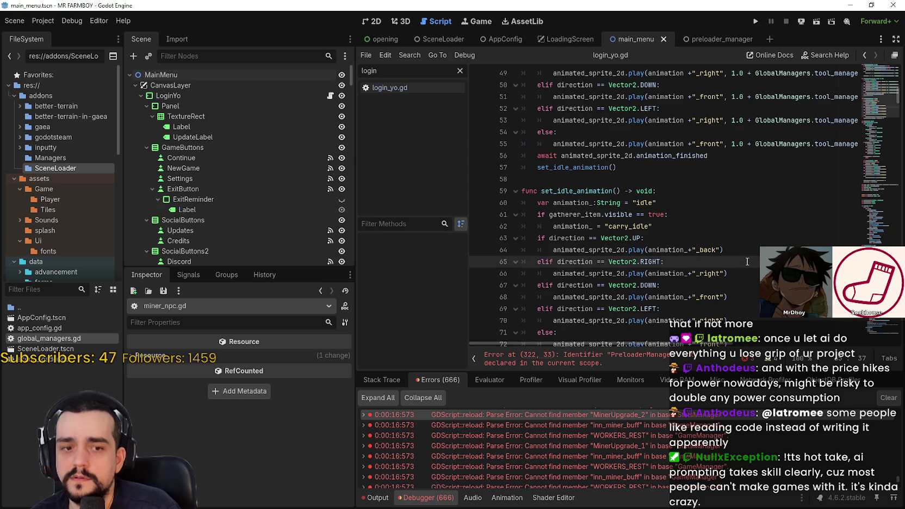
scroll(742, 258, "down", 3)
Replace PreloaderManager on line 322 with GlobalManagers.preload_manager and save
left_click(619, 359)
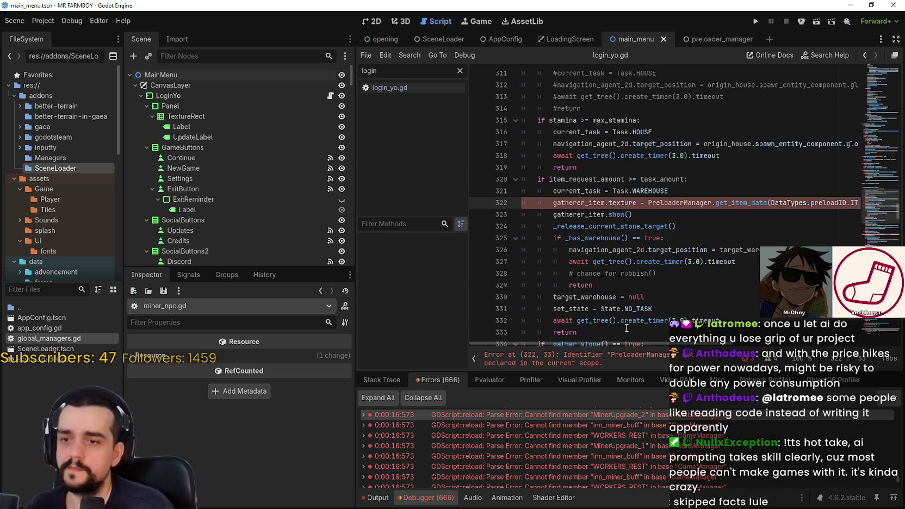
double_click(695, 202)
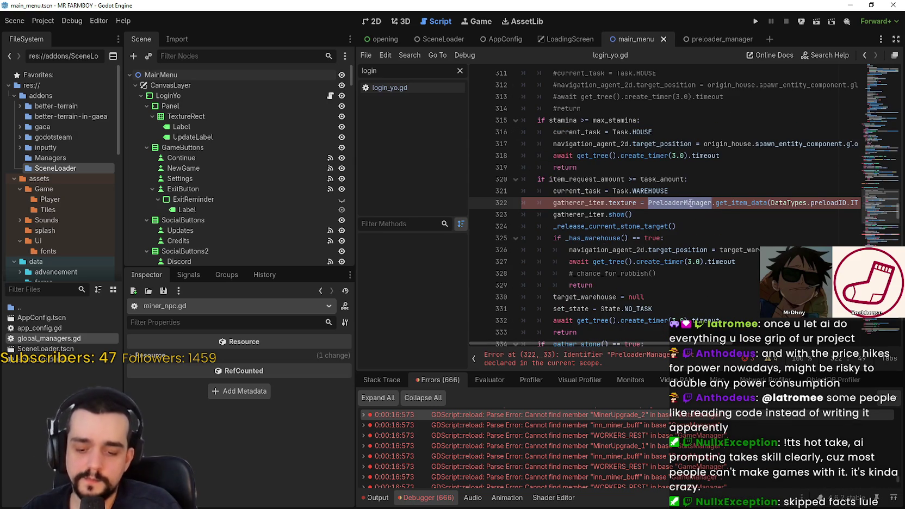
scroll(689, 211, "down", 3)
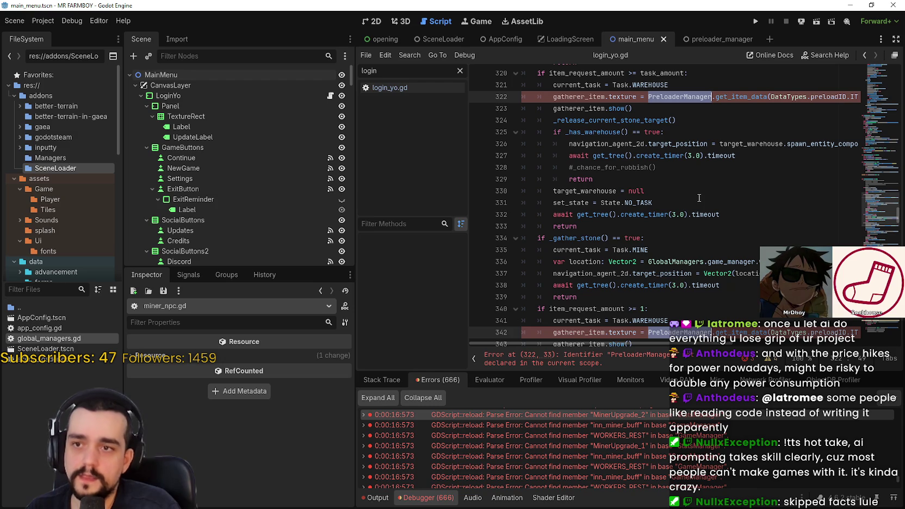
type("GlobalManagers.prel")
key("Return")
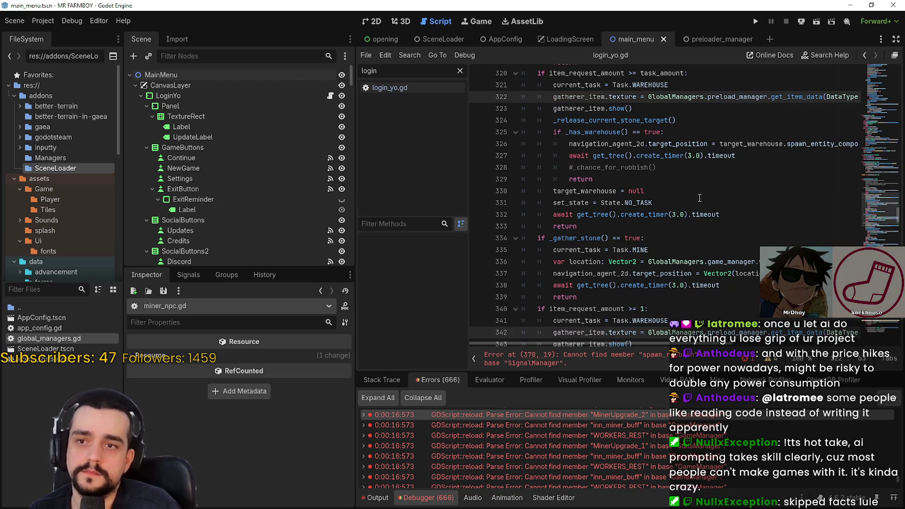
key("ctrl+s")
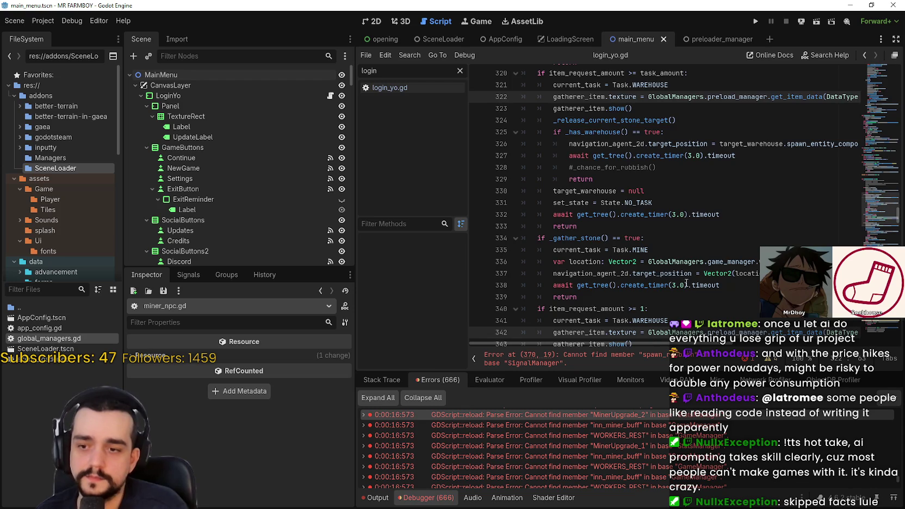
scroll(689, 300, "down", 15)
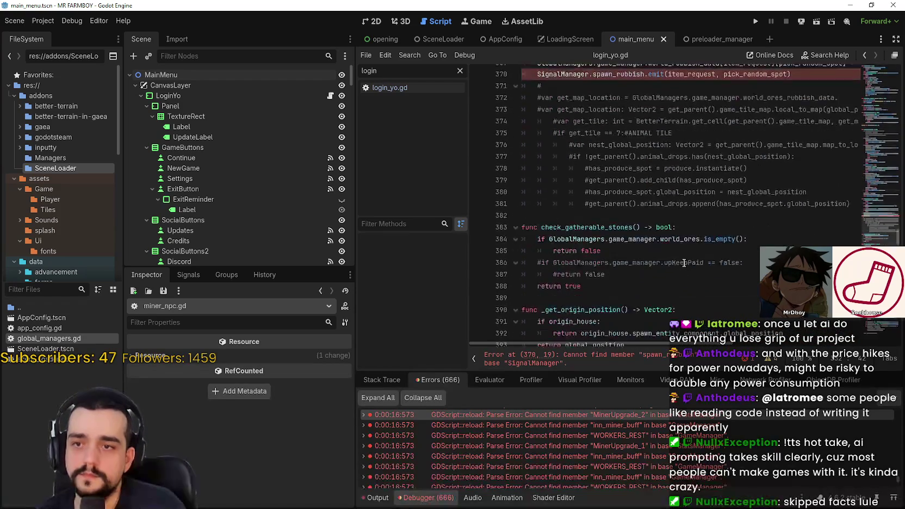
Replace SignalManager on line 370 with GlobalManagers.signal_manager and save miner_npc.gd
scroll(688, 254, "up", 3)
double_click(562, 169)
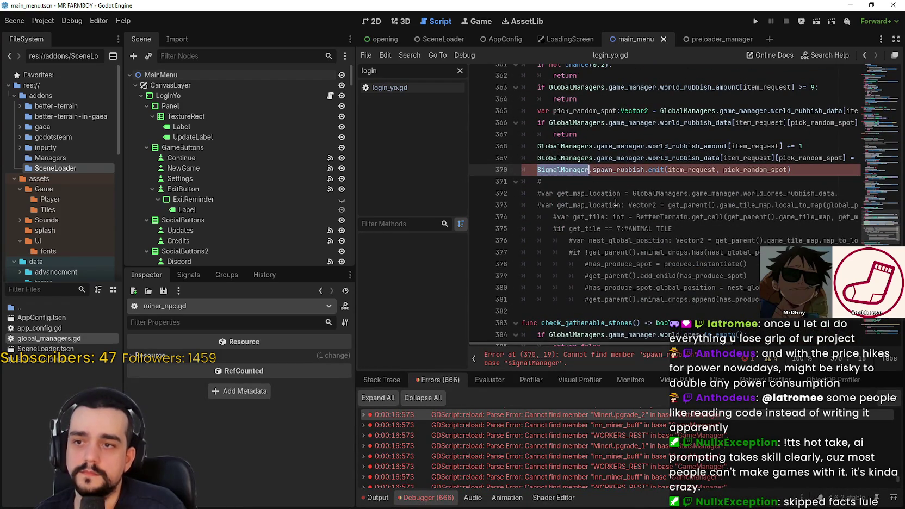
type("Glo")
key("Return")
type(".signal_m")
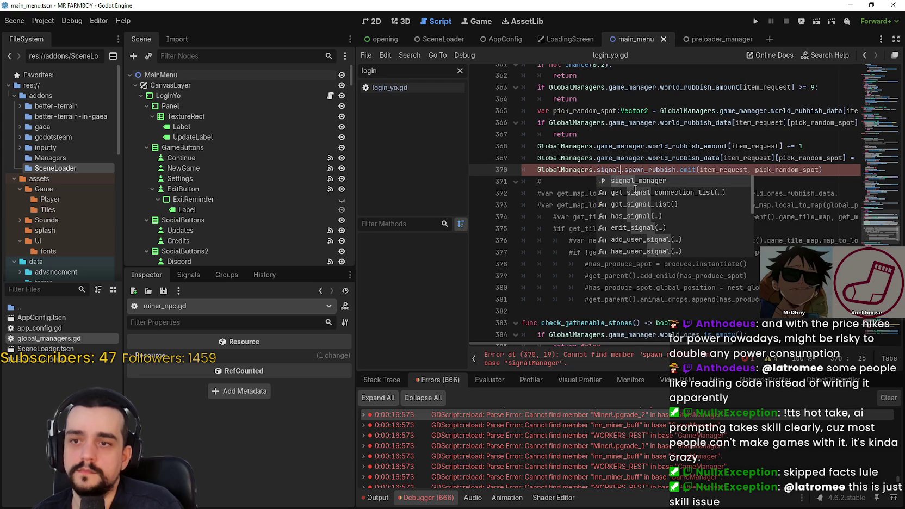
key("Return")
key("ctrl+s")
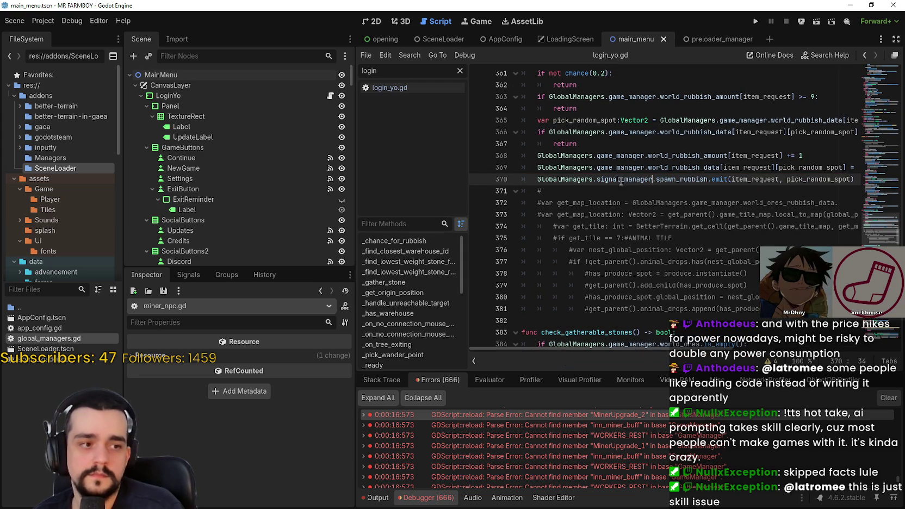
Review the new GlobalManagers.signal_manager reference on line 370
scroll(583, 182, "up", 1)
mouse_move(537, 214)
left_mouse_down()
mouse_move(598, 195)
mouse_move(625, 212)
mouse_move(657, 215)
left_mouse_up()
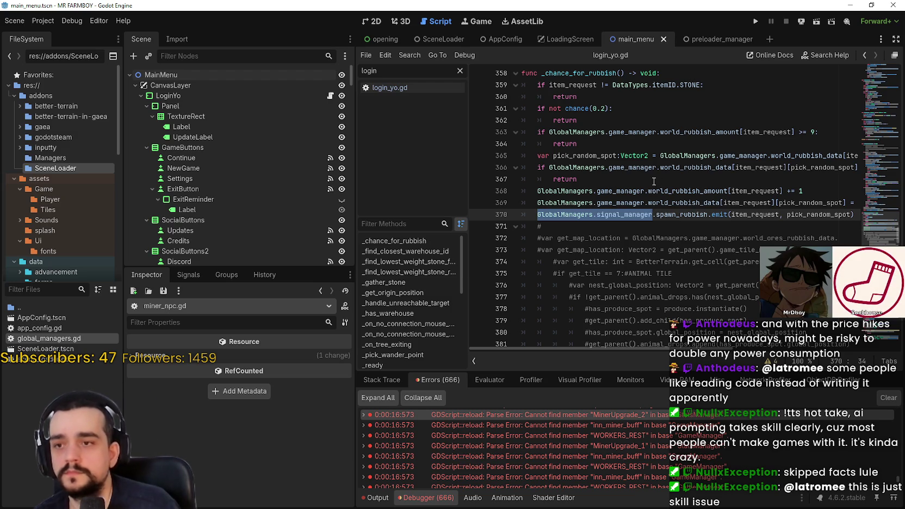
left_click(612, 215)
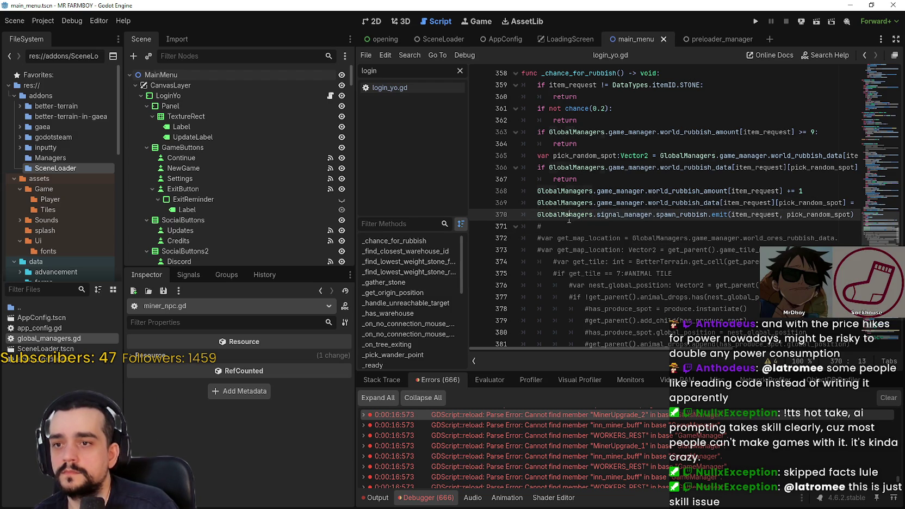
double_click(613, 215)
scroll(852, 227, "down", 20)
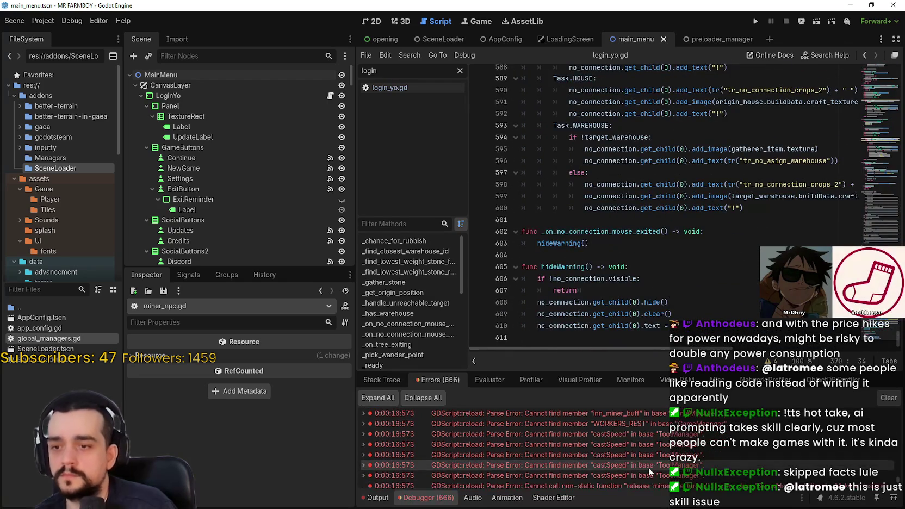
Step through the listed errors around lines 445 and 500 and the stats_manager.gd warning
double_click(648, 468)
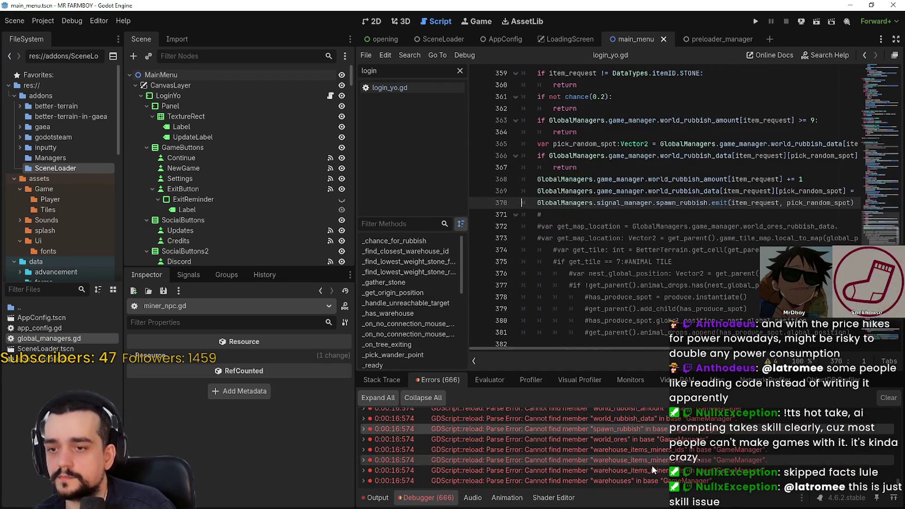
double_click(652, 464)
double_click(652, 464)
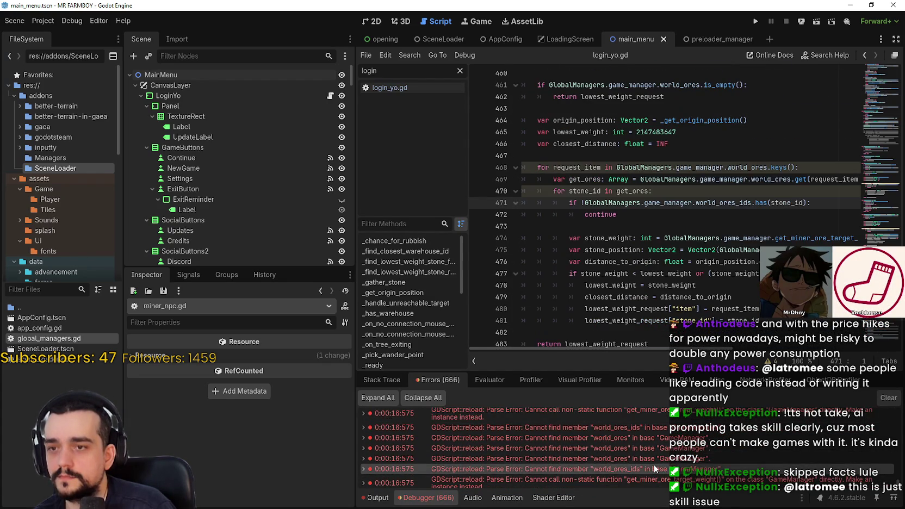
double_click(653, 463)
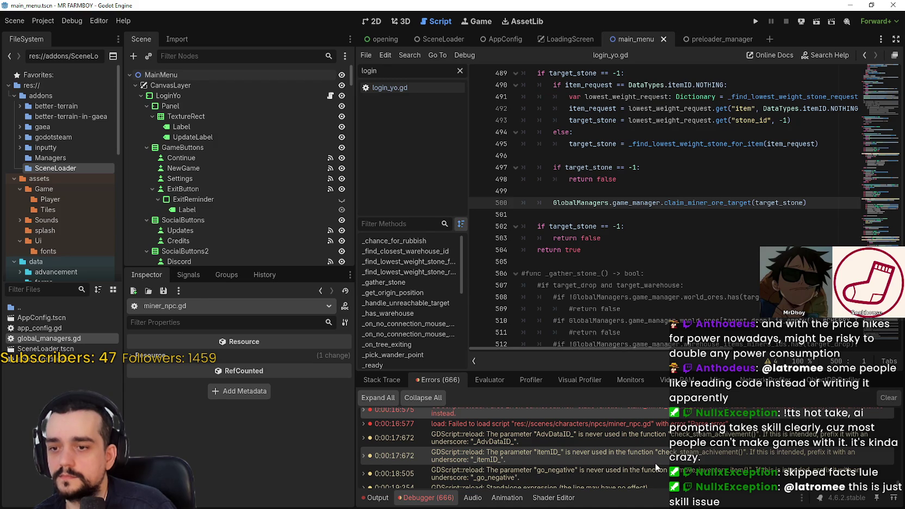
double_click(654, 463)
scroll(659, 473, "up", 5)
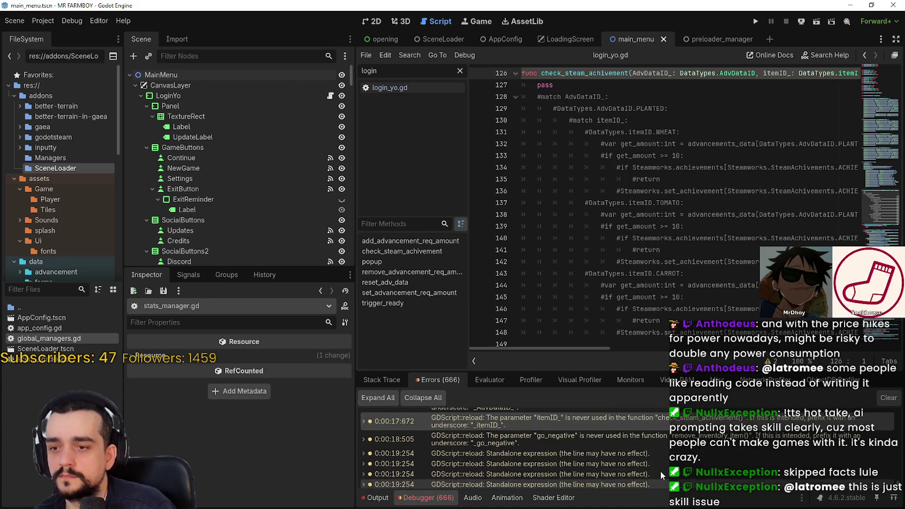
double_click(658, 446)
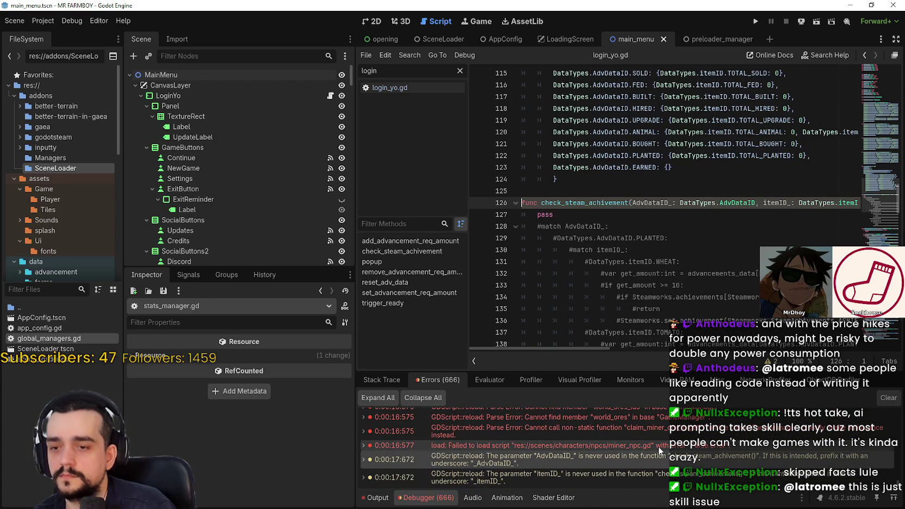
Open the ore-target code at line 500 of miner_npc.gd and save the project
double_click(660, 445)
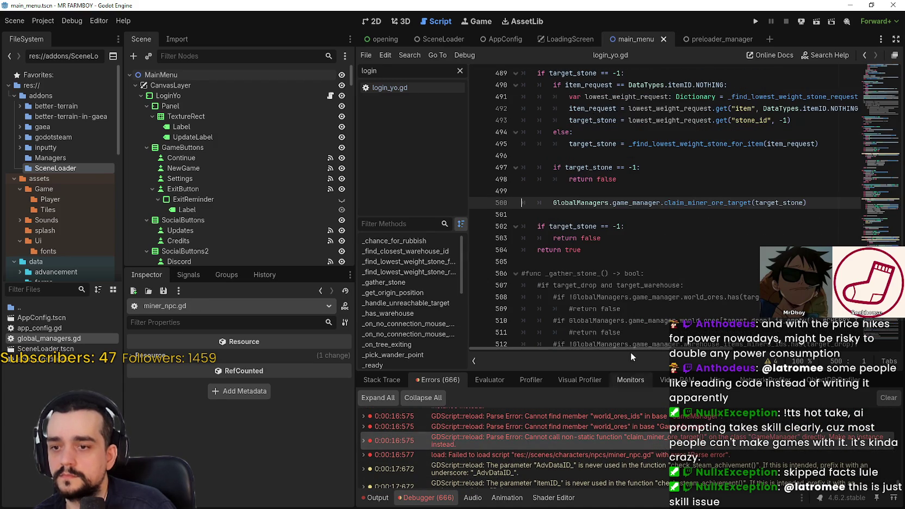
scroll(598, 267, "up", 2)
left_click(595, 262)
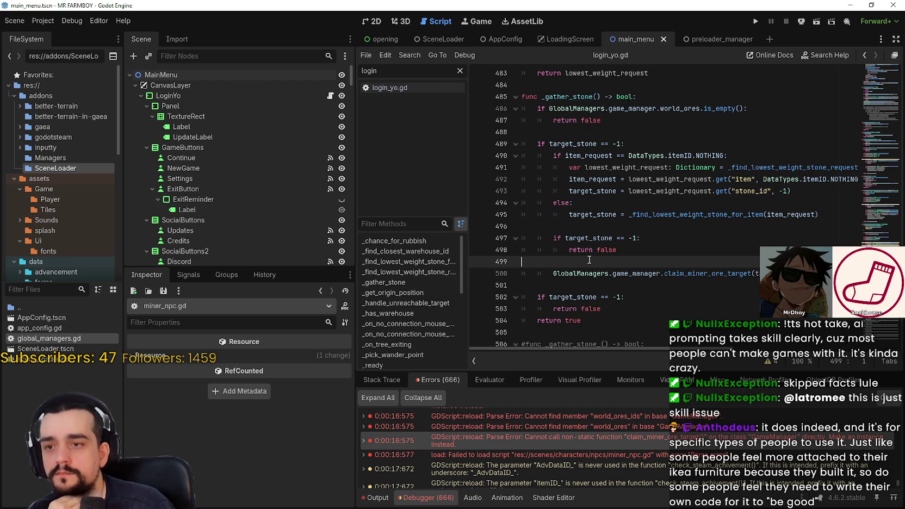
key("ctrl+s")
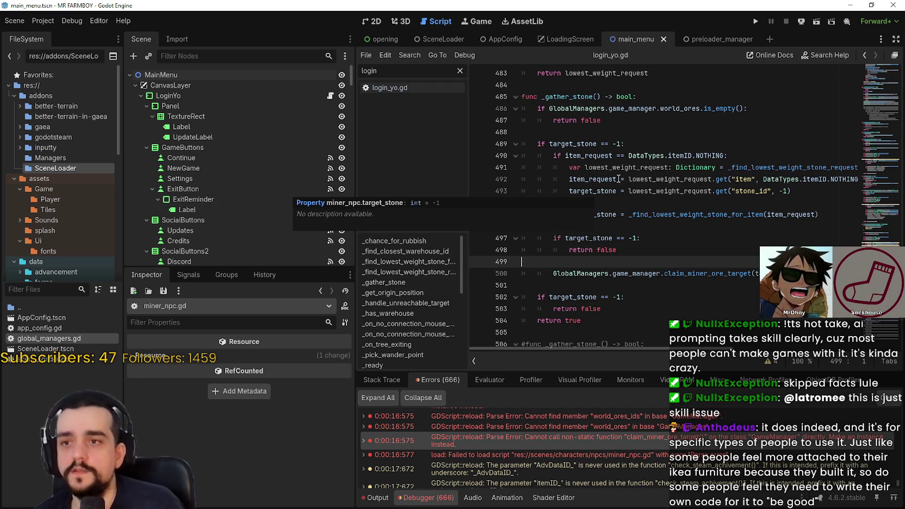
scroll(599, 192, "up", 3)
left_click(636, 167)
scroll(641, 199, "up", 3)
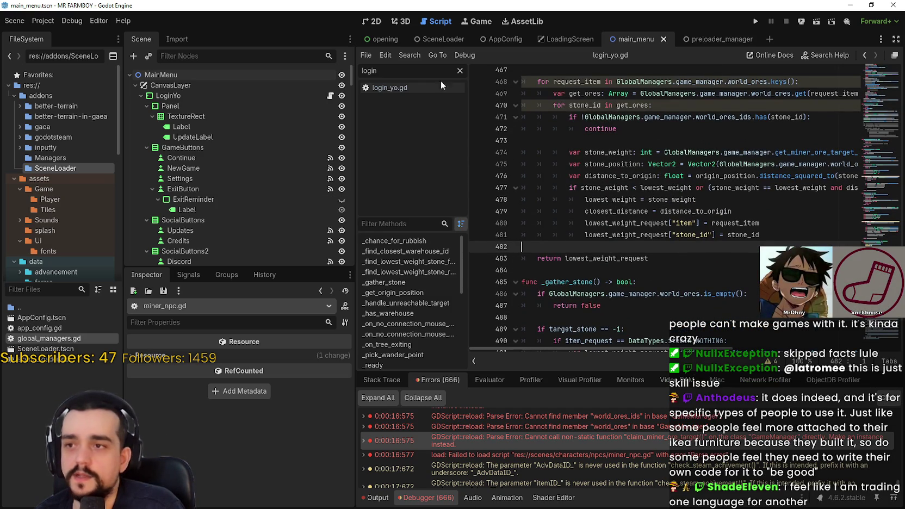
Open login_yo.gd from the Label node and review the manager initialisation lines in _init
left_click(230, 125)
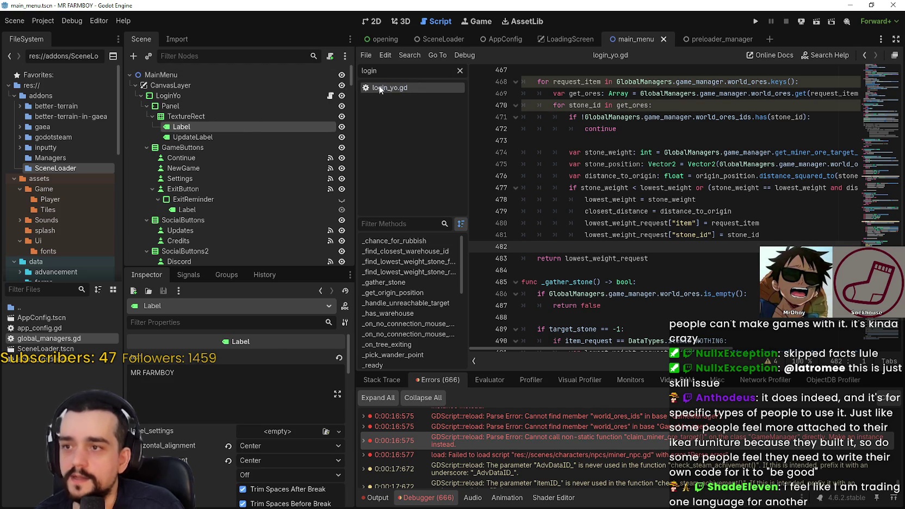
left_click(393, 87)
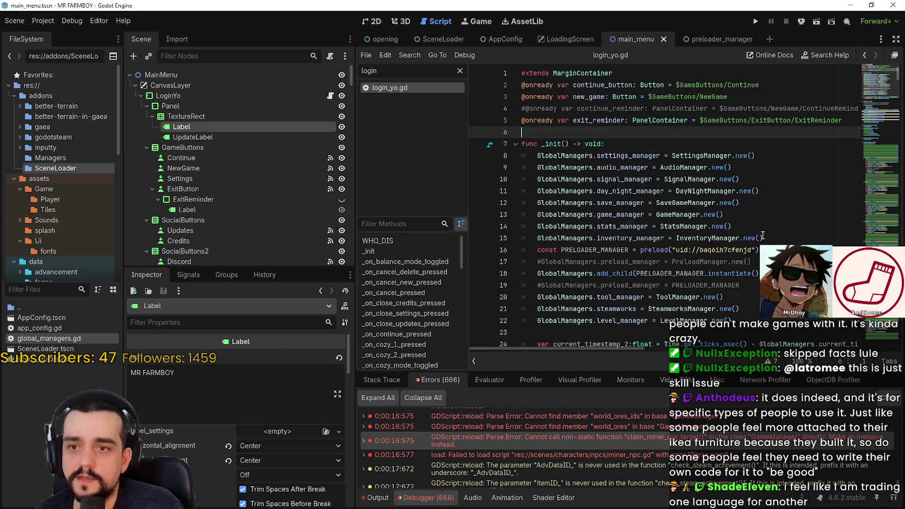
left_click_drag(764, 240, 475, 154)
scroll(476, 152, "down", 3)
mouse_move(761, 214)
left_mouse_down()
mouse_move(597, 64)
mouse_move(585, 73)
mouse_move(577, 147)
left_mouse_up()
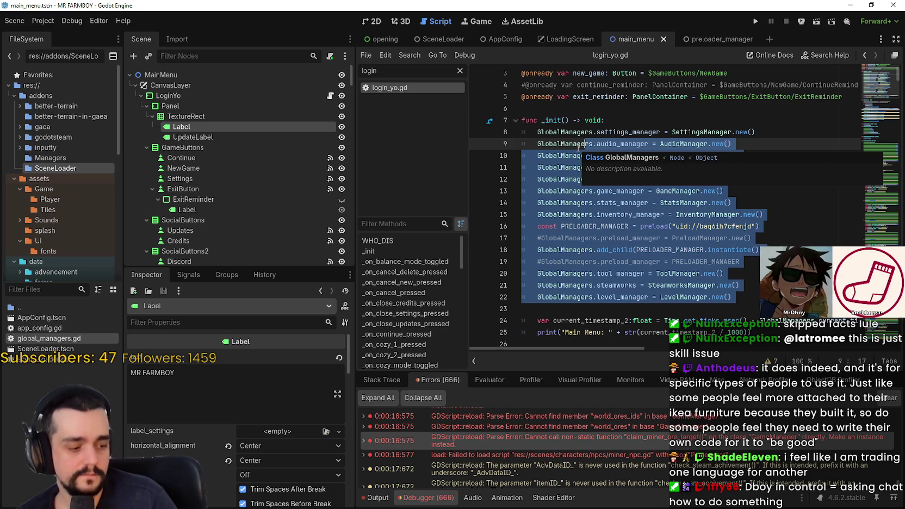
left_click(628, 214)
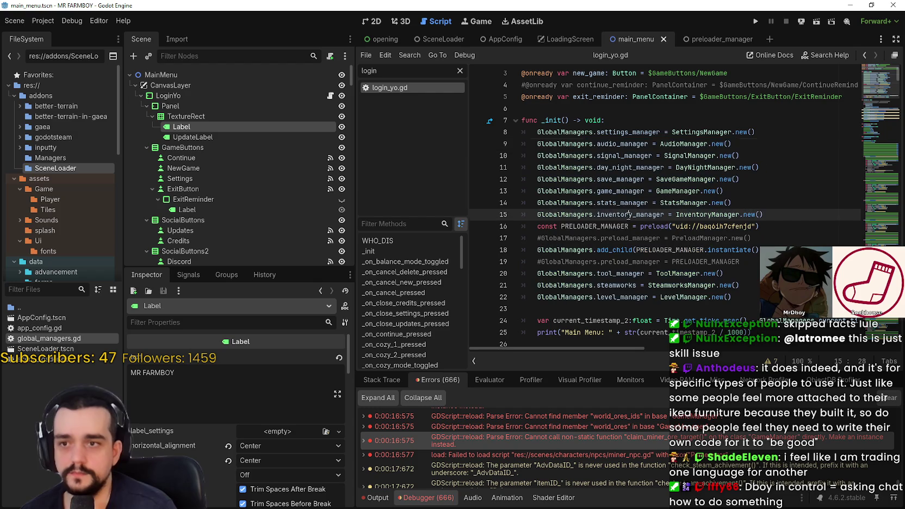
Check lines 17–19 and the stats_manager line, then run the project
left_click(756, 235)
scroll(756, 239, "up", 1)
left_click(754, 285)
scroll(619, 465, "down", 3)
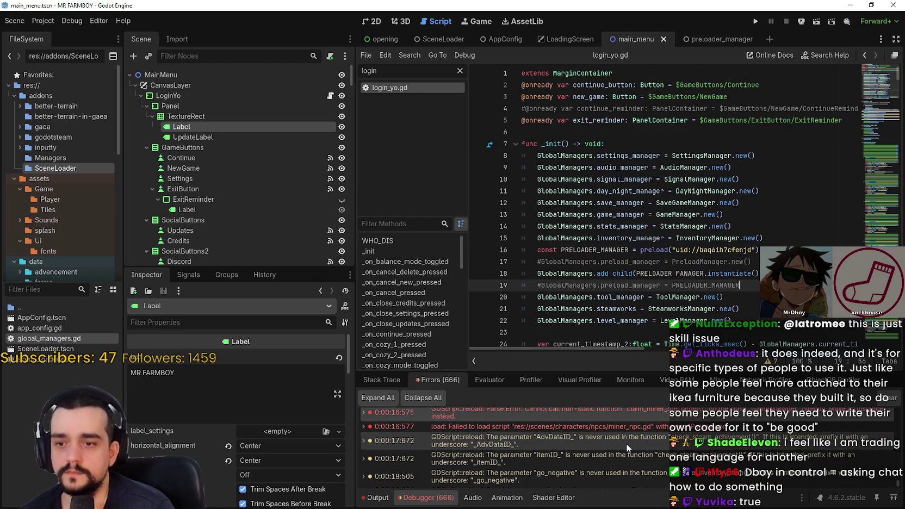
left_click(646, 226)
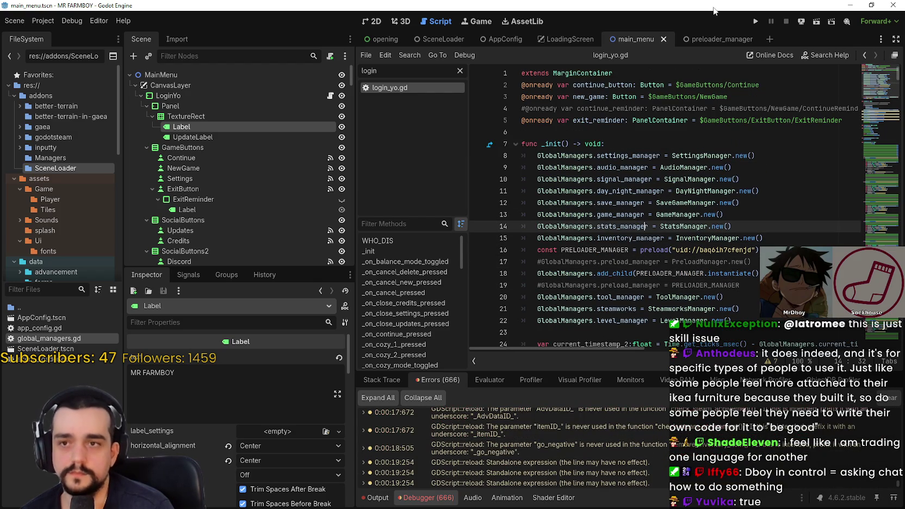
left_click(756, 22)
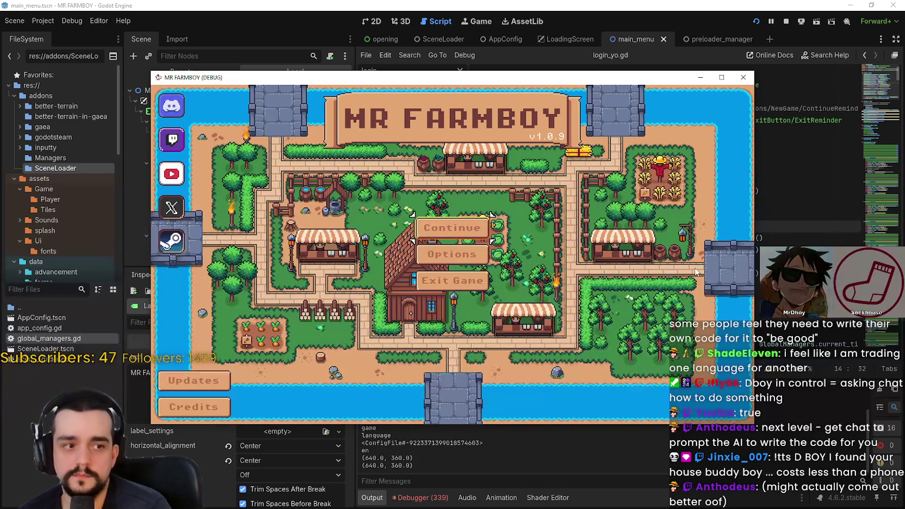
Stop the game and jump from Debugger > Errors to the PreloaderManager parse error in login_yo.gd
key("F8")
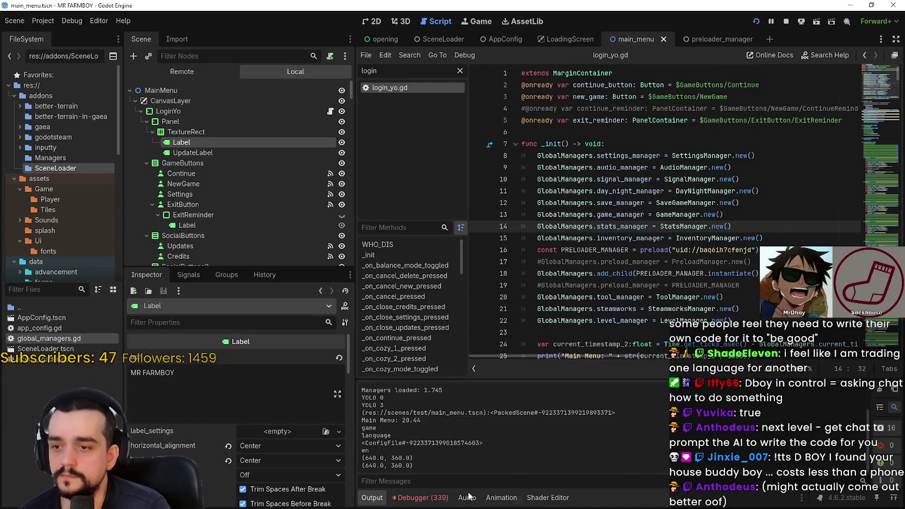
left_click(443, 497)
scroll(505, 428, "down", 5)
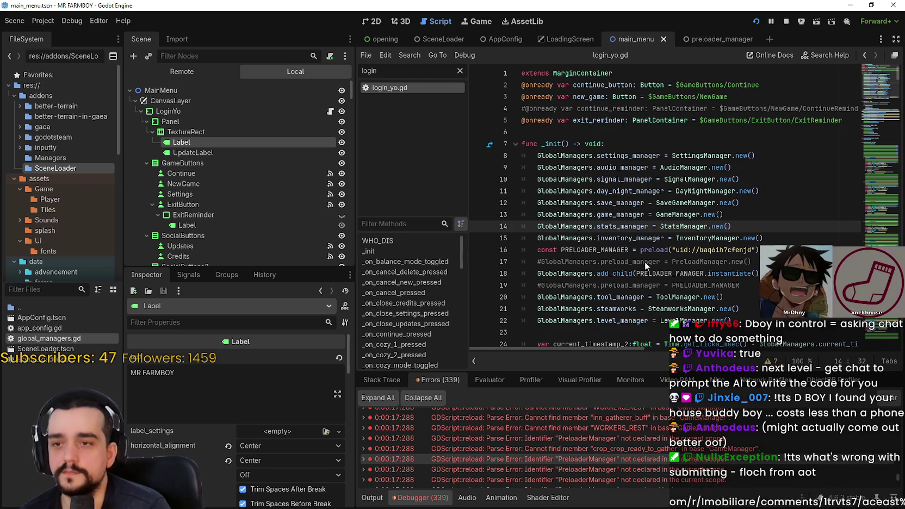
left_click(645, 458)
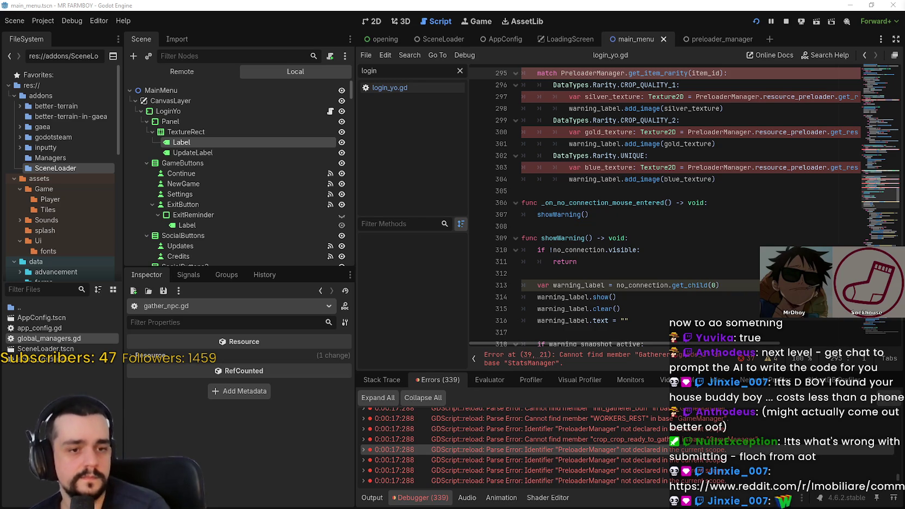
left_click(704, 204)
Replace PreloaderManager on line 241 with GlobalManagers.preload_manager
scroll(704, 205, "up", 3)
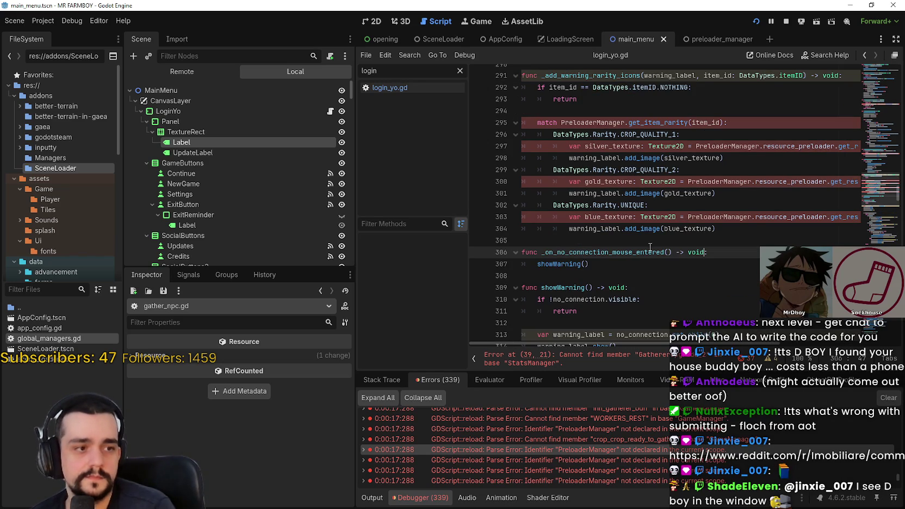
scroll(658, 248, "up", 15)
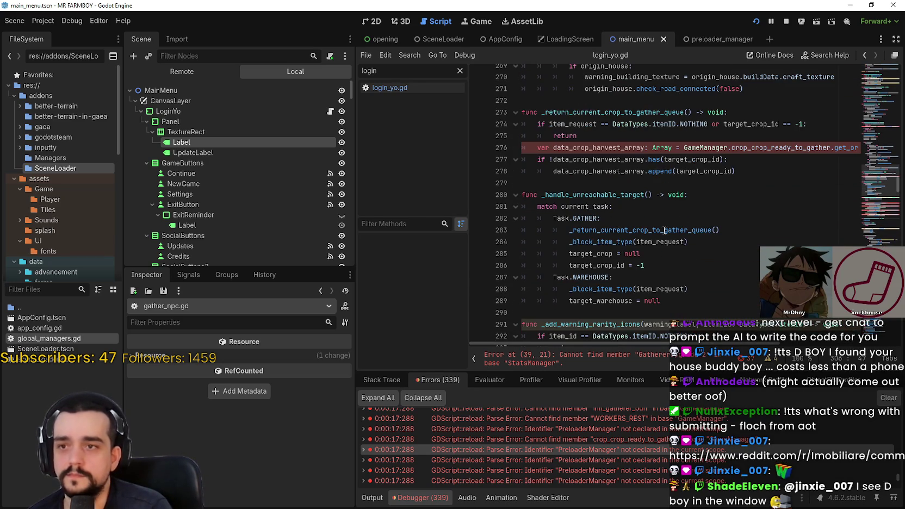
mouse_move(875, 115)
left_mouse_down()
mouse_move(873, 58)
mouse_move(870, 130)
left_mouse_up()
scroll(616, 248, "down", 15)
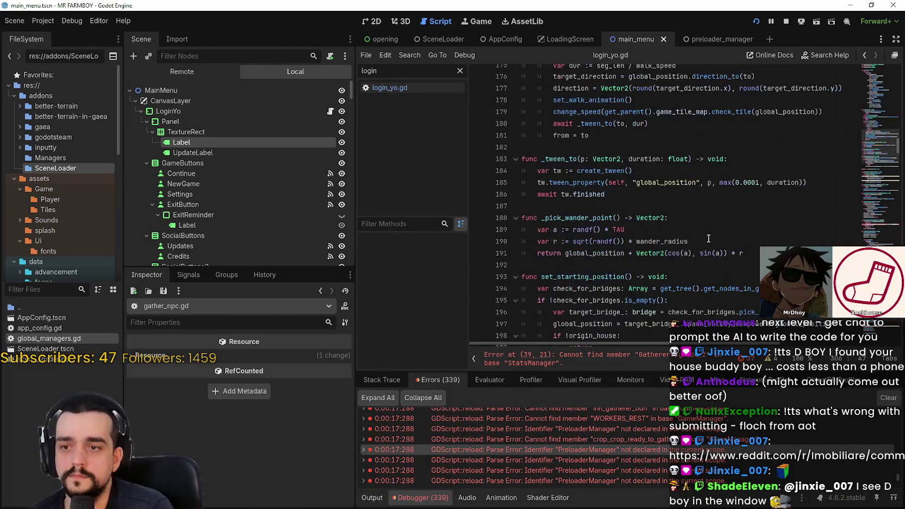
scroll(615, 249, "down", 5)
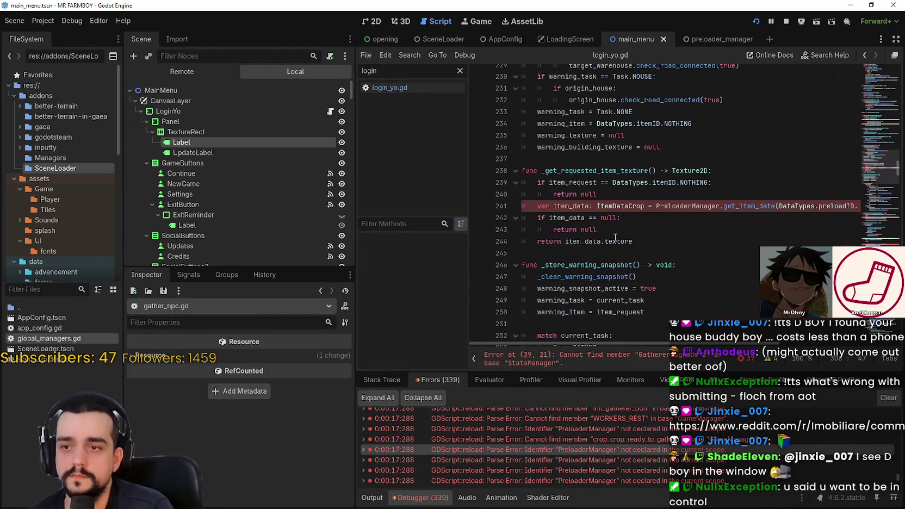
double_click(688, 206)
scroll(685, 186, "down", 10)
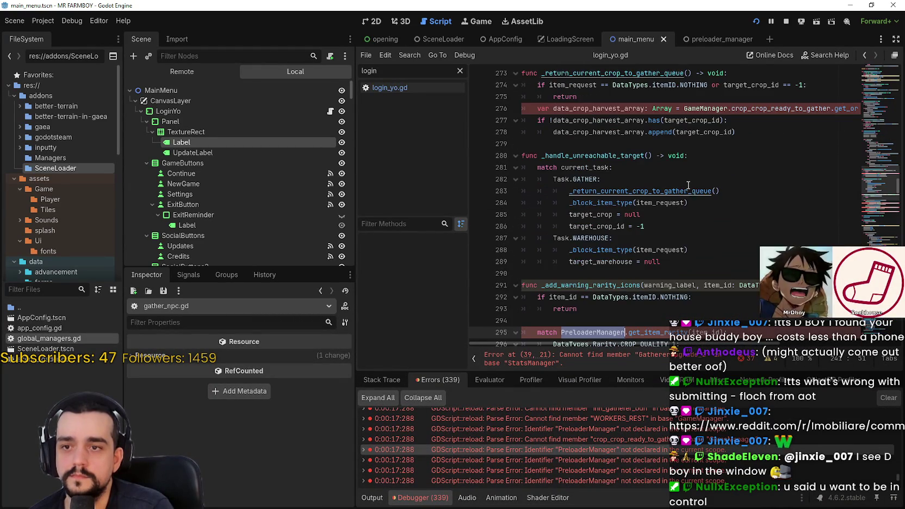
type("GlobalManagers")
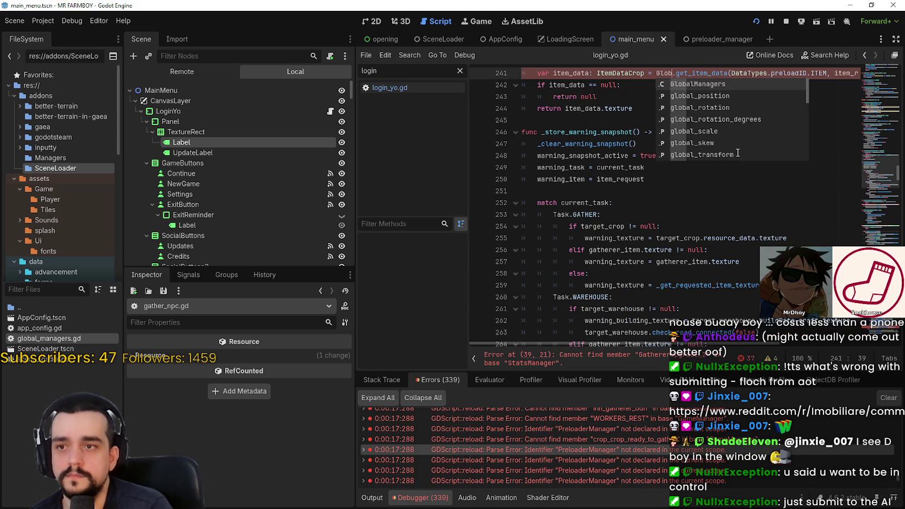
type(".preload")
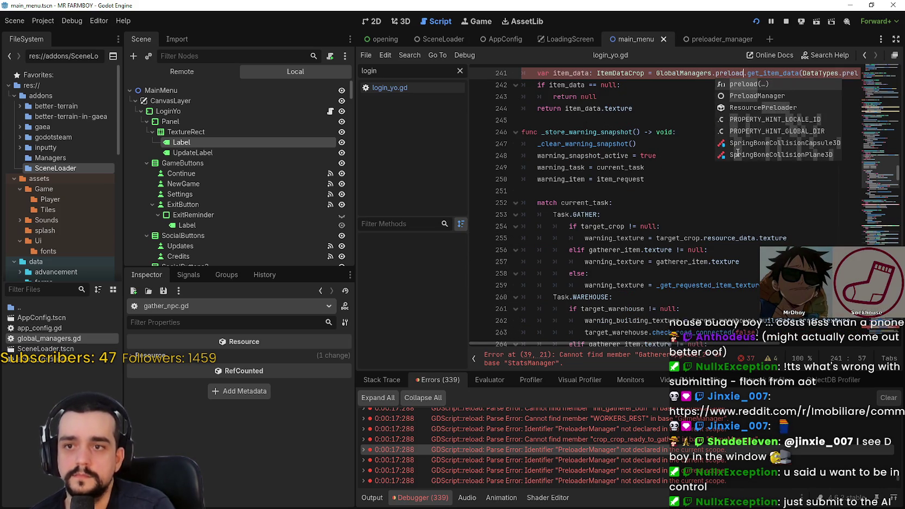
type("_manager")
key("Return")
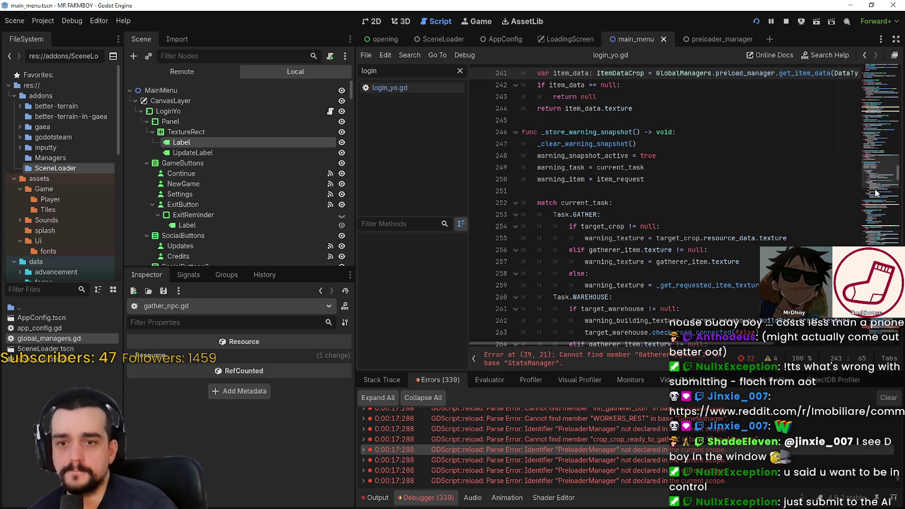
Replace StatsManager on line 39 with GlobalManagers.stats_manager
mouse_move(878, 186)
left_mouse_down()
mouse_move(881, 70)
mouse_move(875, 91)
left_mouse_up()
scroll(658, 169, "up", 3)
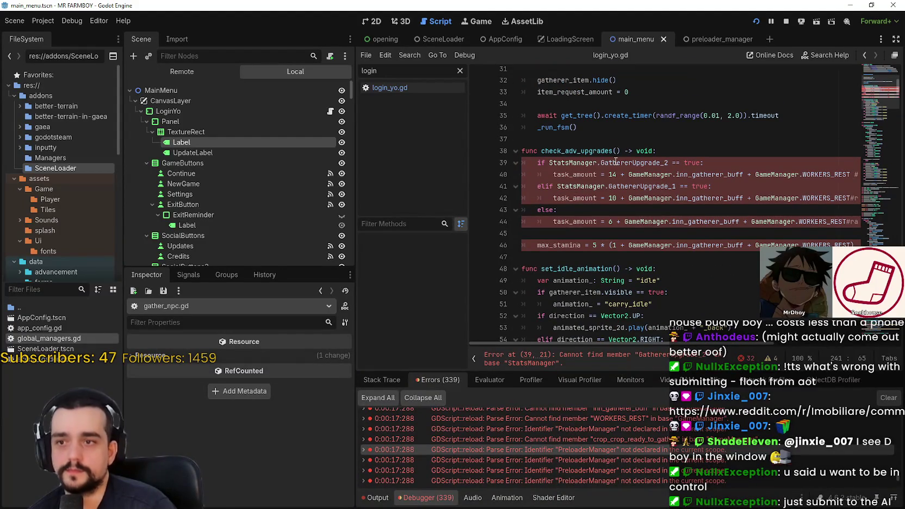
double_click(593, 163)
scroll(712, 114, "down", 20)
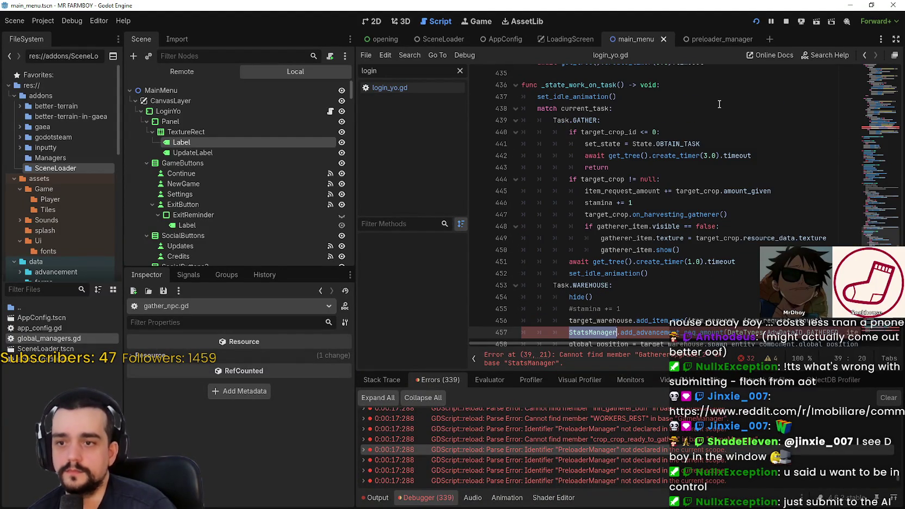
type("GlobalManagers.GathererUpgrade_2 == true:")
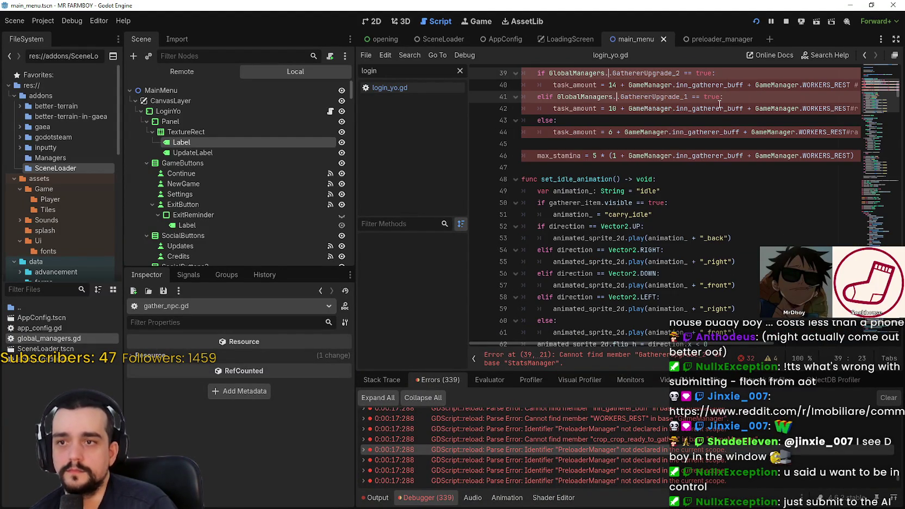
type("stats_manager")
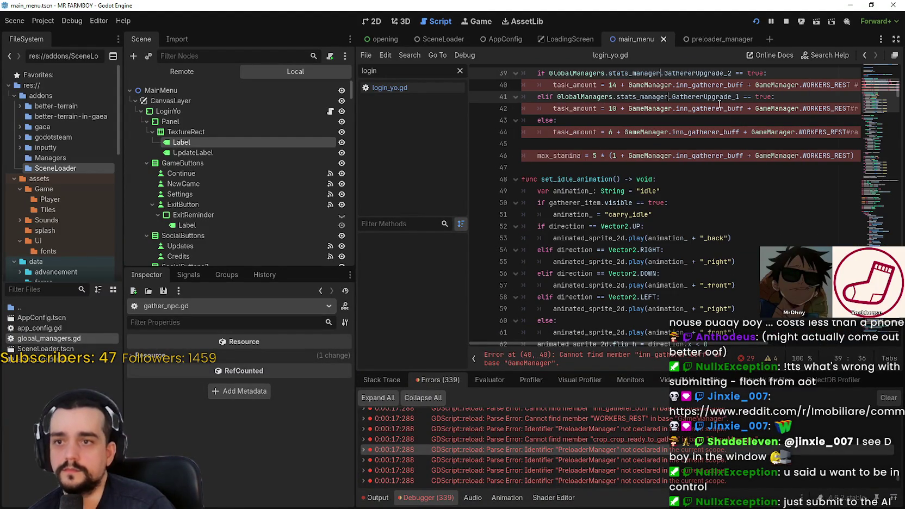
Multi-select every GameManager, change them all to GlobalManagers.game_manager, and save the script
double_click(650, 86)
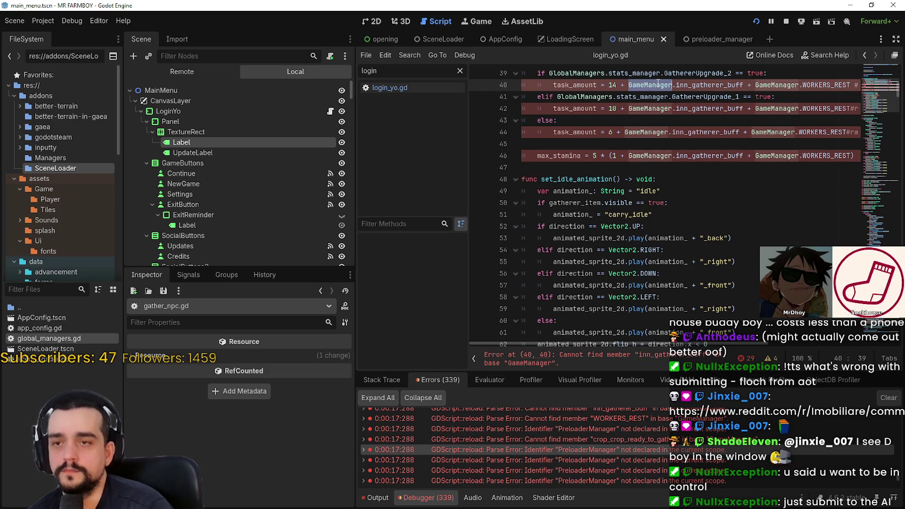
key("ctrl+d")
key("ctrl+d")
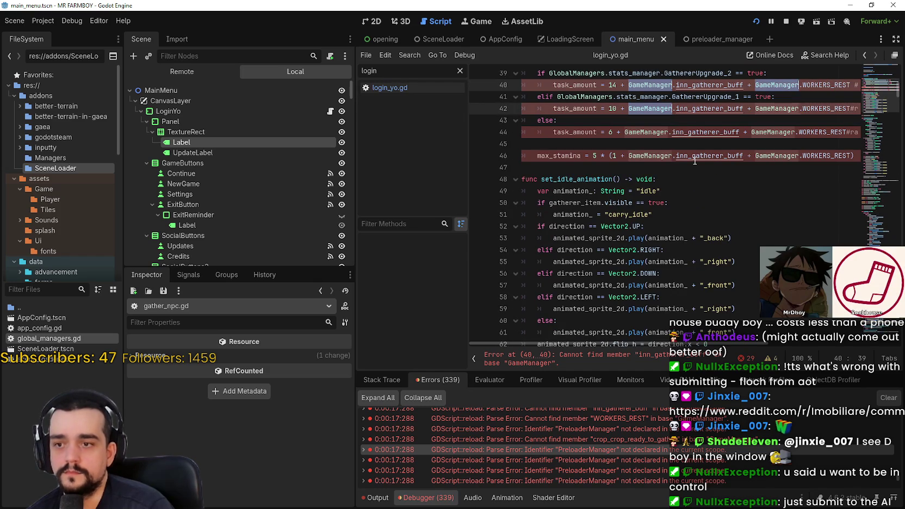
key("ctrl+d")
key("ctrl+d")
key("ctrl+d")
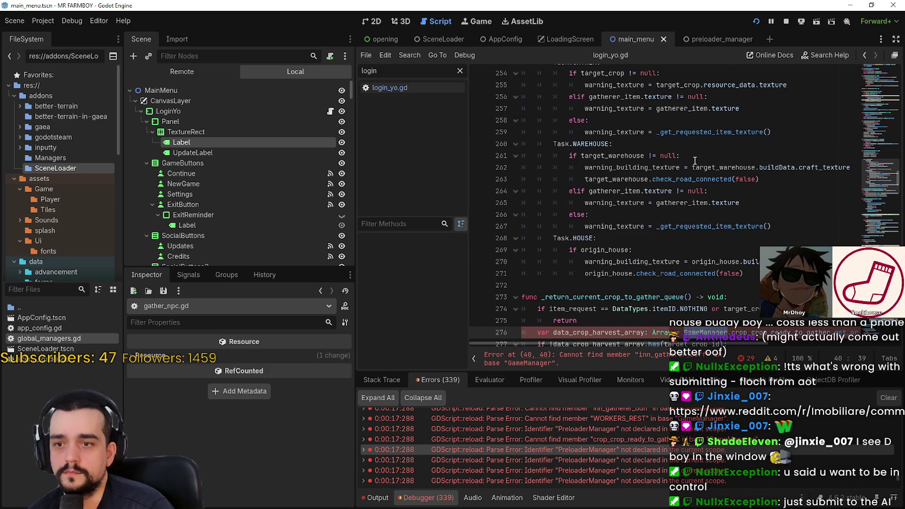
key("ctrl+d")
key("ctrl+d")
key("ctrl+d")
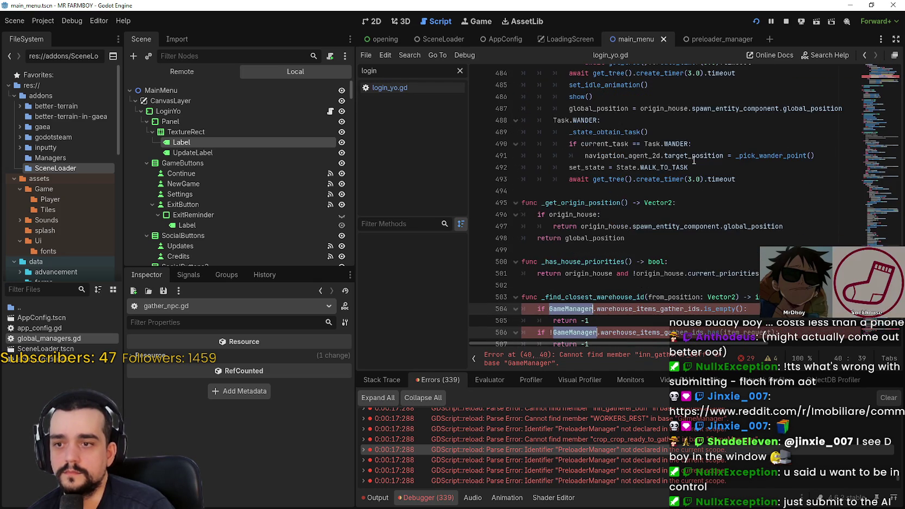
key("ctrl+d")
key("ctrl+d")
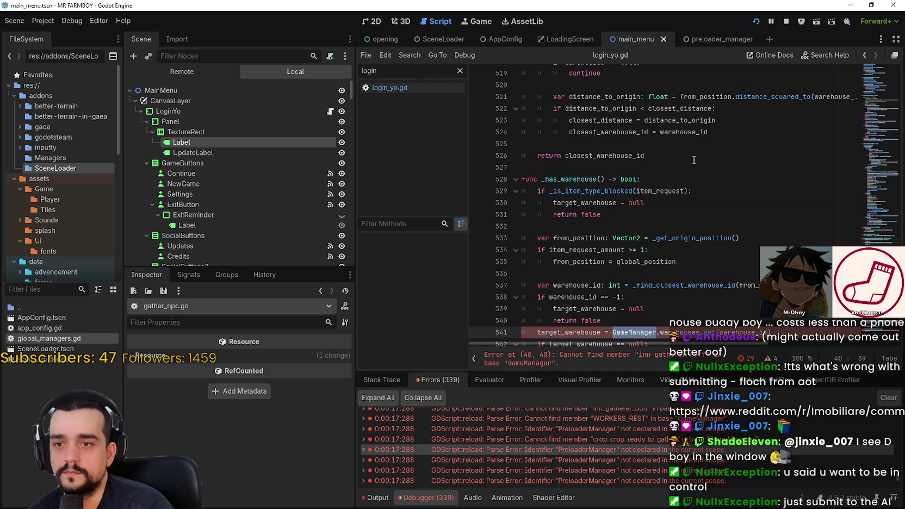
key("ctrl+d")
key("ctrl+d")
key("ctrl+d")
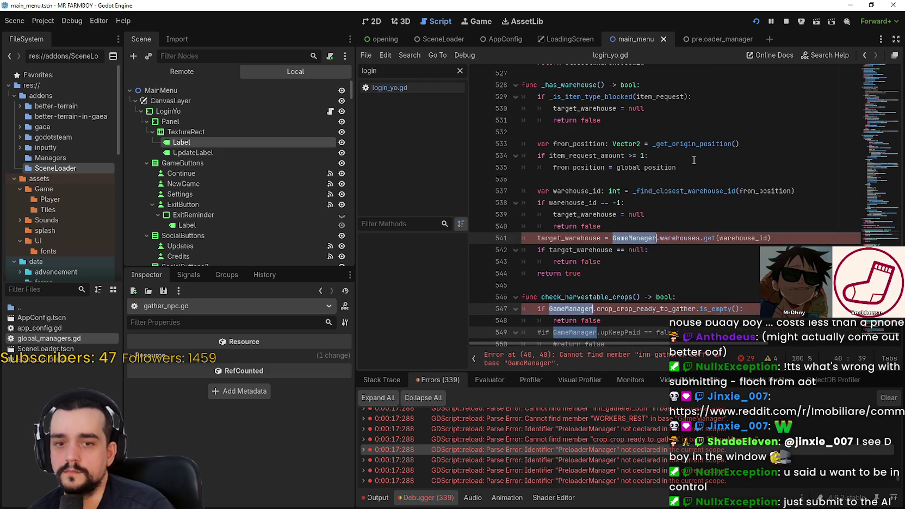
key("ctrl+d")
key("ctrl+d")
key("ctrl+d")
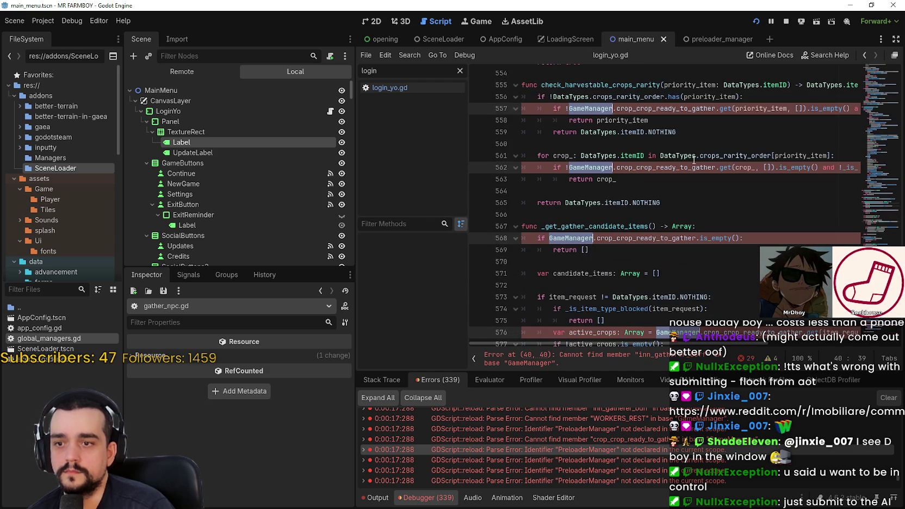
key("ctrl+d")
key("ctrl+d")
key("ctrl+d")
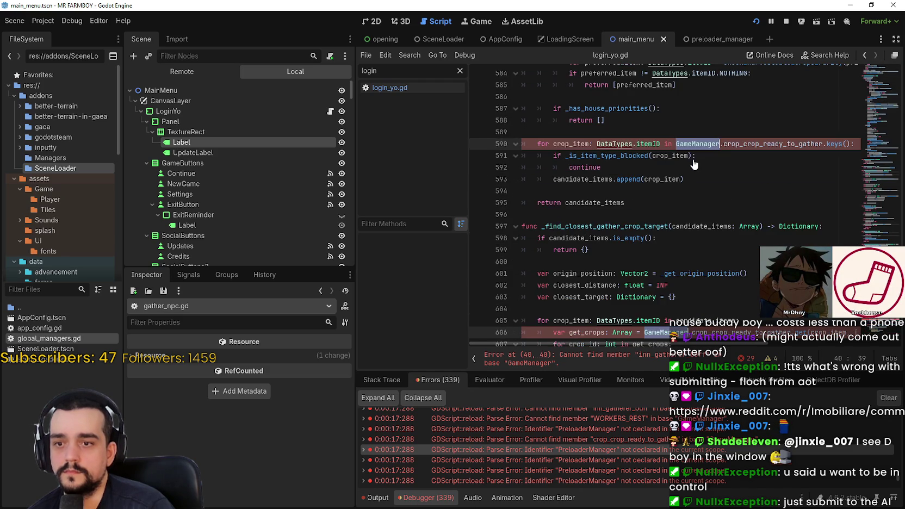
key("ctrl+d")
key("ctrl+d")
key("ctrl+d")
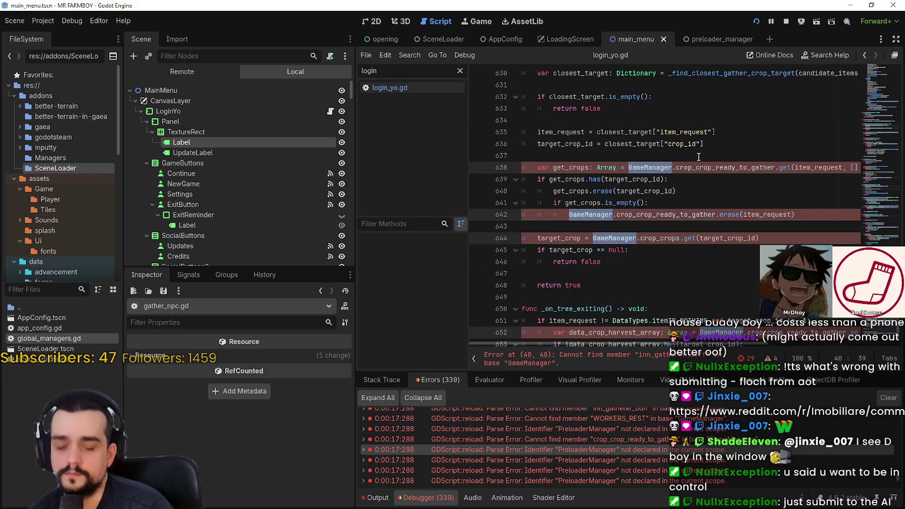
type("GlobalManagers.inn_gatherer_buff + GlobalManagers.WORKERS_")
key("Return")
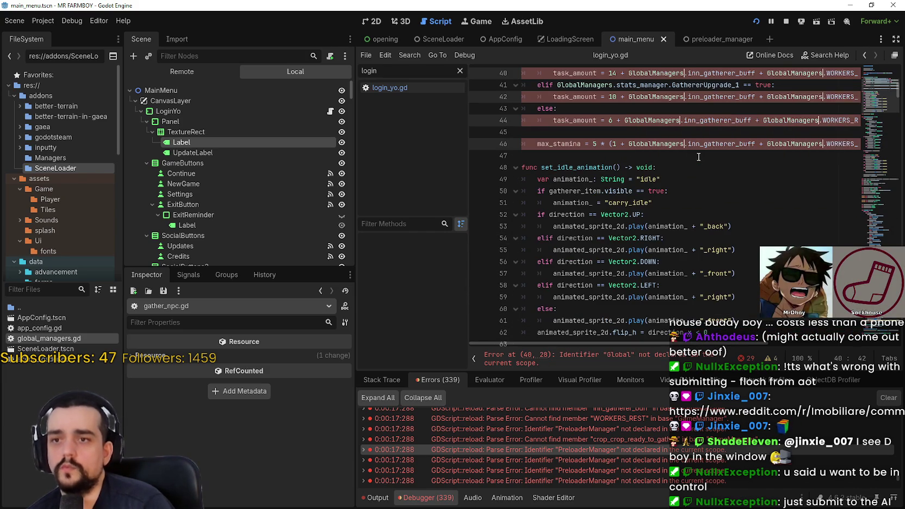
type(".gam")
key("Return")
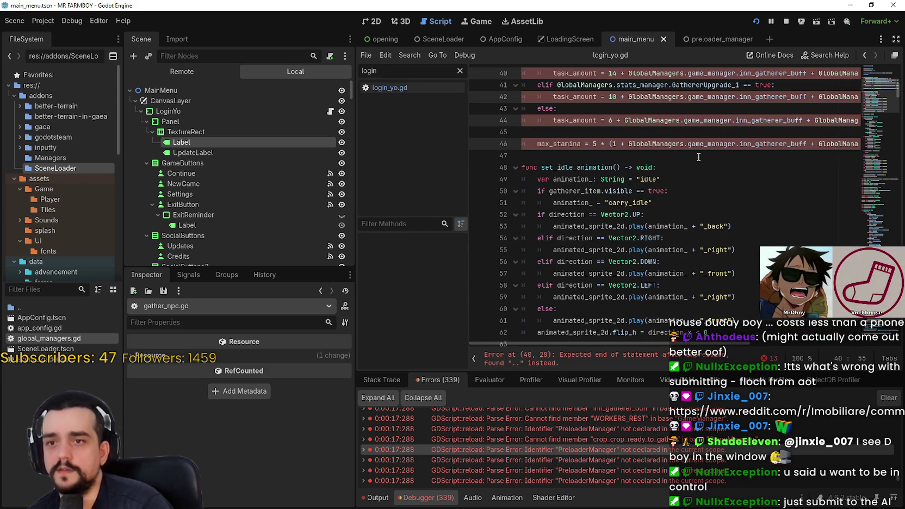
key("ctrl+s")
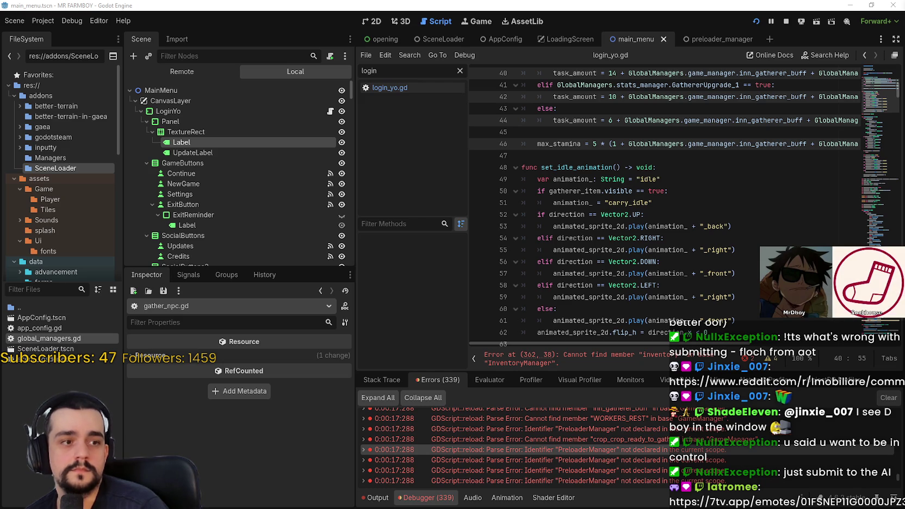
left_click(628, 250)
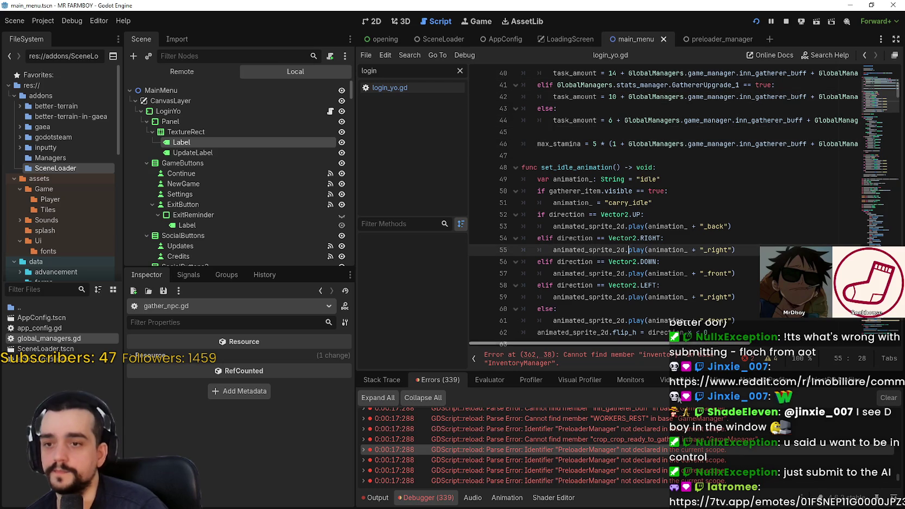
Change InventoryManager on lines 362–363 to GlobalManagers.inventory_manager and save
left_click(620, 365)
double_click(626, 202)
key("ctrl+d")
type("Glo")
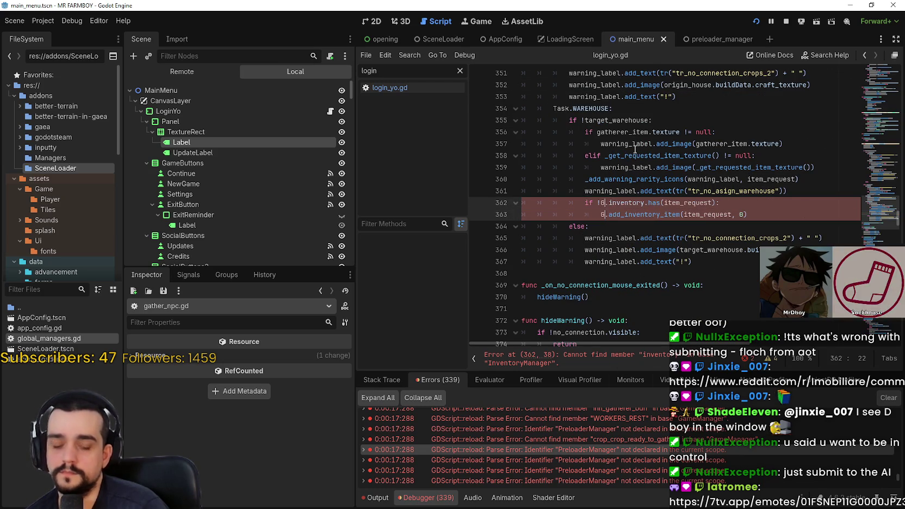
type("bal")
type("Managers.inventory_manager")
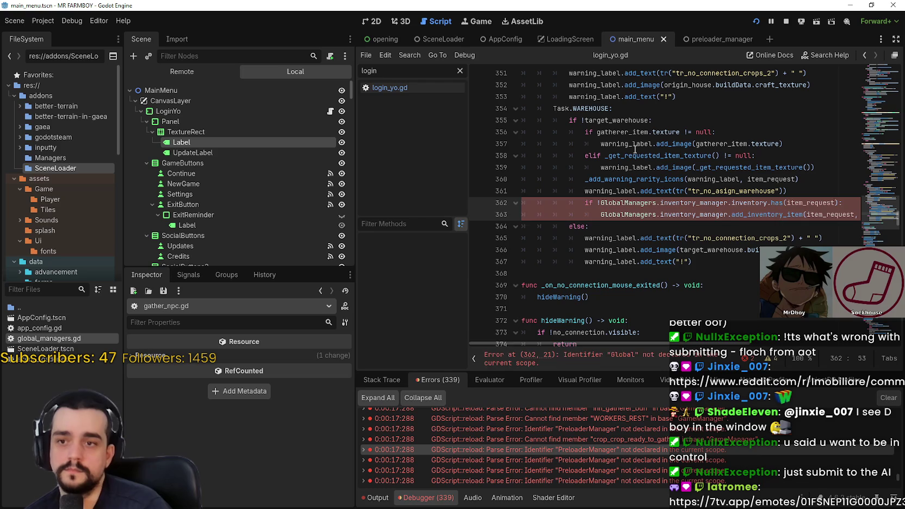
key("ctrl+s")
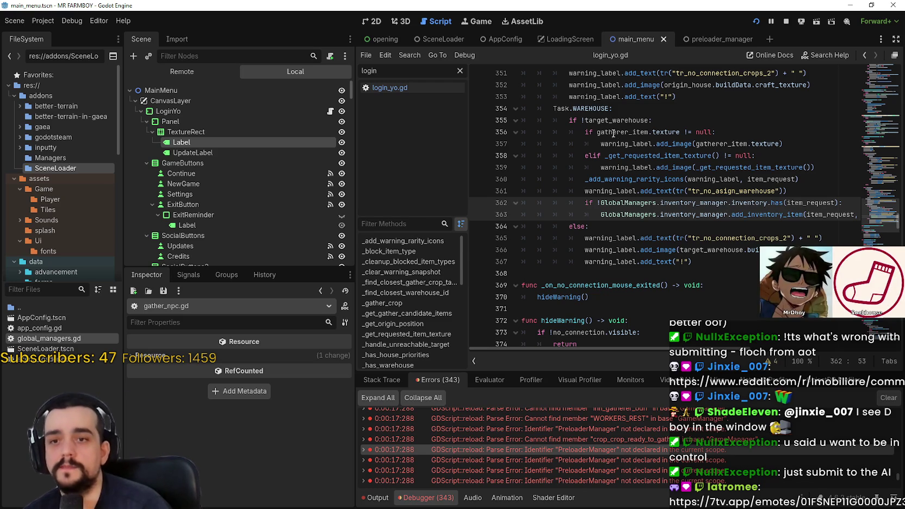
Scroll through the script and review the commented-out lines
scroll(611, 229, "down", 1)
scroll(611, 229, "down", 12)
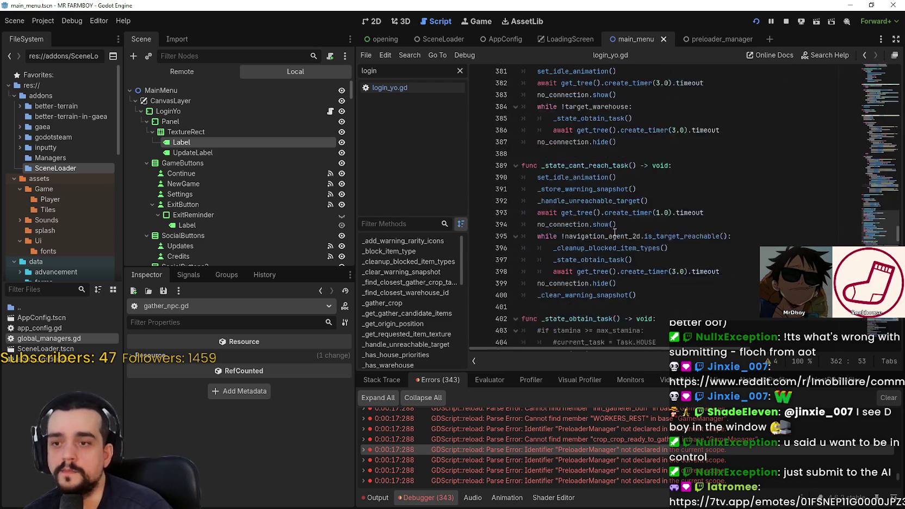
scroll(622, 208, "down", 2)
mouse_move(622, 209)
left_mouse_down()
mouse_move(571, 191)
mouse_move(522, 145)
left_mouse_up()
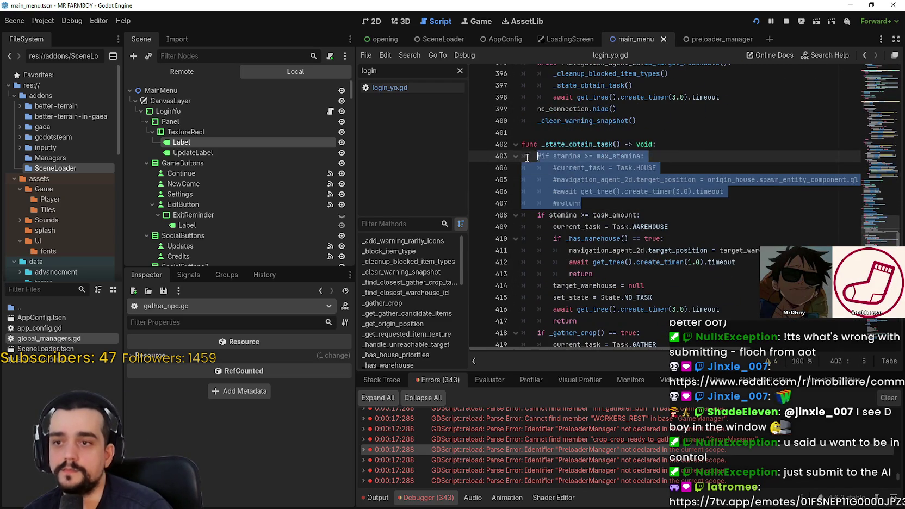
scroll(585, 208, "down", 1)
scroll(584, 208, "up", 4)
left_click(631, 308)
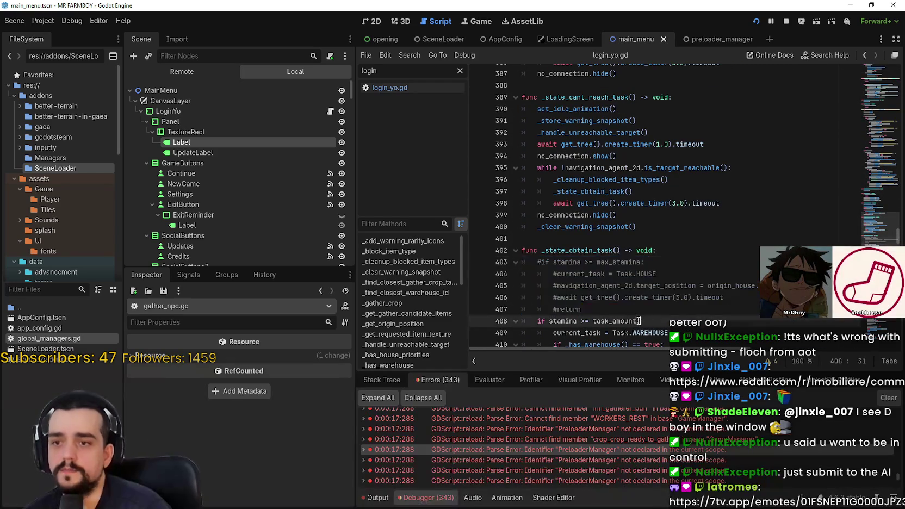
scroll(631, 311, "down", 8)
scroll(586, 446, "down", 2)
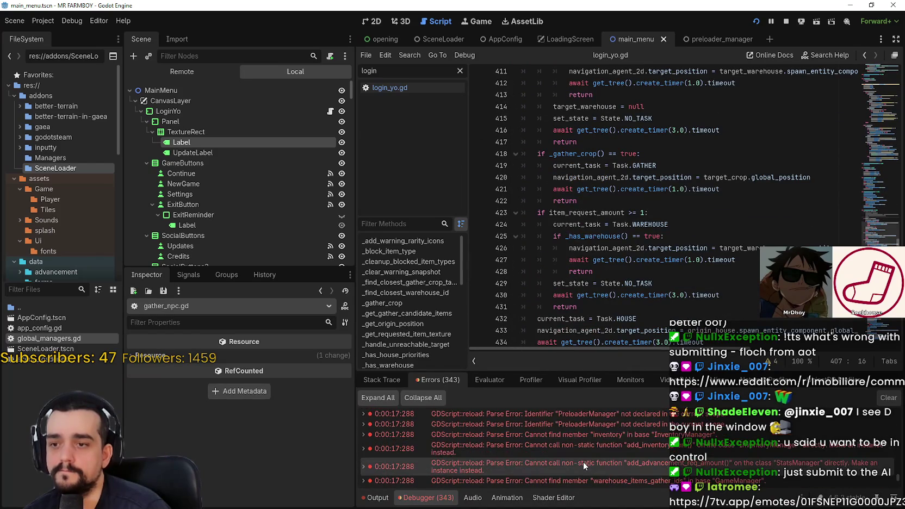
Step through the crop_crop_ready_to_gather and line 644 errors from the error list
left_click(585, 462)
scroll(585, 462, "down", 2)
left_click(586, 461)
scroll(586, 461, "down", 2)
left_click(586, 461)
left_click(587, 460)
scroll(586, 460, "down", 2)
left_click(588, 451)
scroll(589, 443, "down", 2)
left_click(590, 434)
scroll(592, 438, "down", 10)
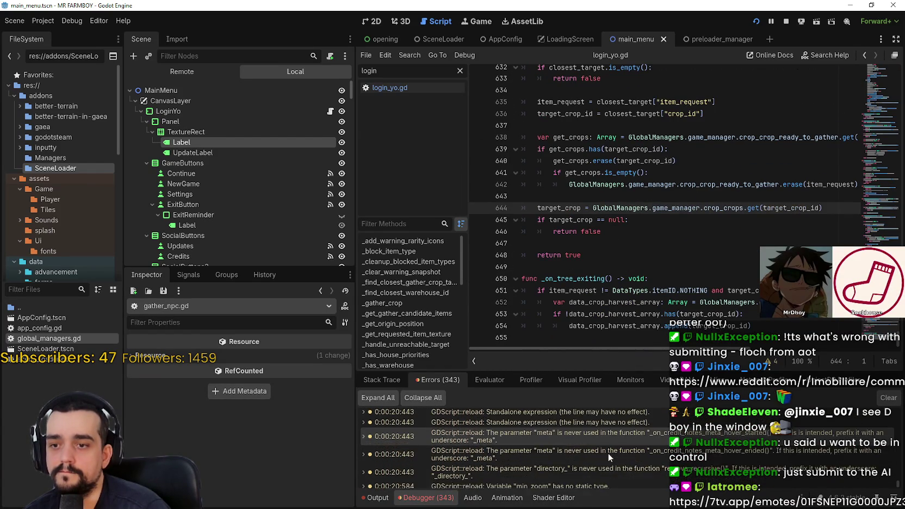
Check the inn_gatherer_buff errors at lines 46 and 40 and the GathererUpgrade_2 error at 39
scroll(898, 478, "up", 5)
scroll(898, 478, "up", 2)
left_click(707, 460)
left_click(708, 428)
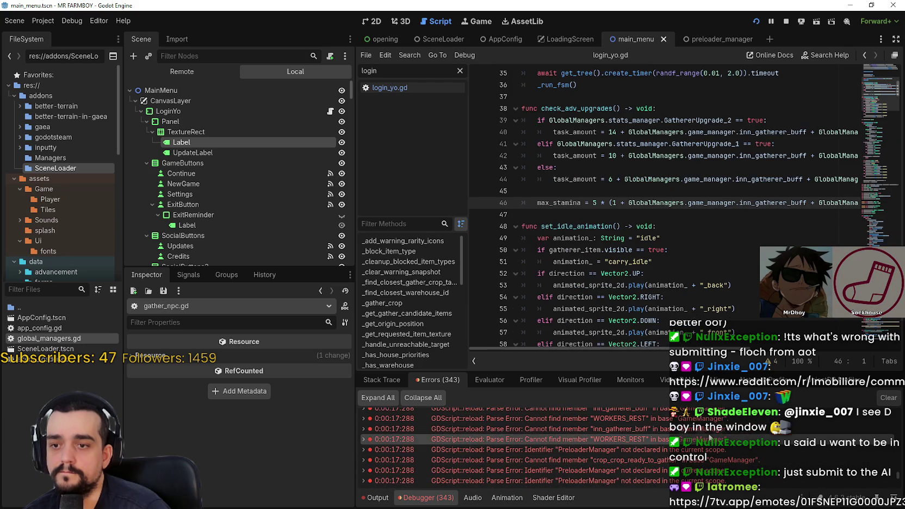
scroll(701, 441, "up", 3)
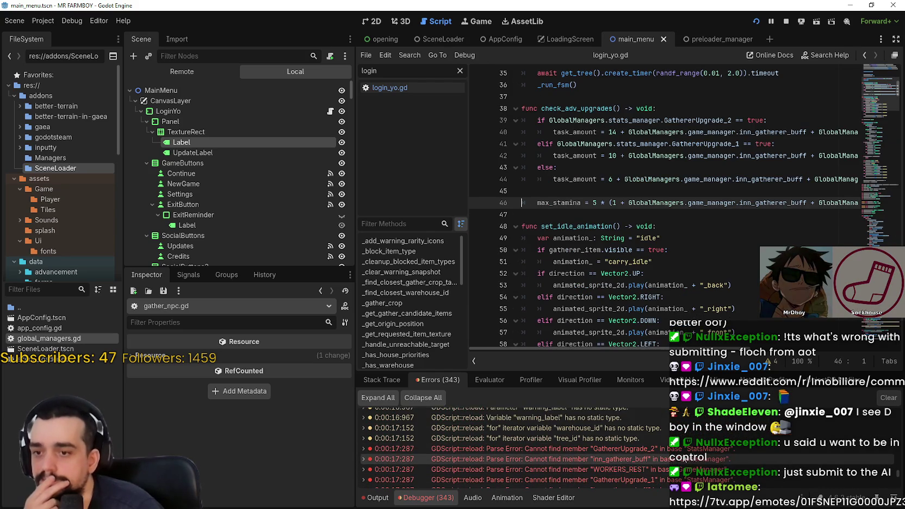
left_click(683, 457)
left_click(683, 449)
scroll(686, 455, "up", 3)
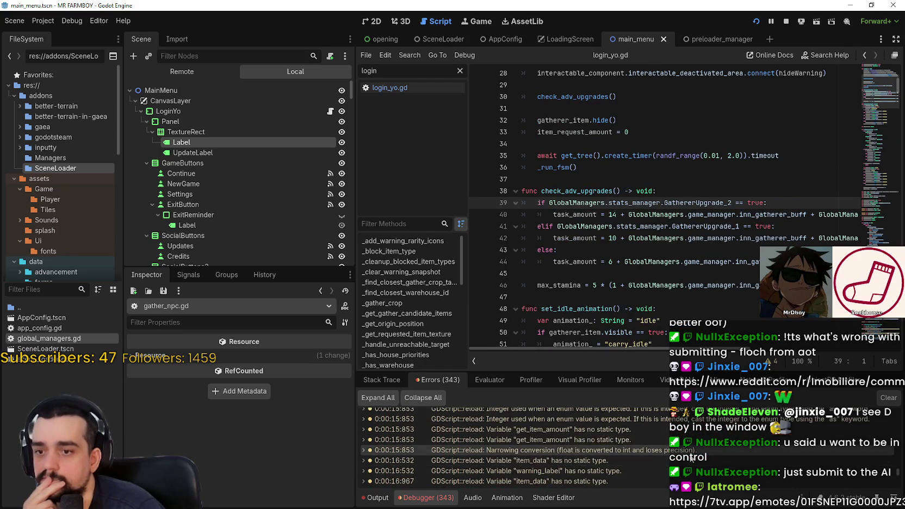
scroll(689, 458, "up", 5)
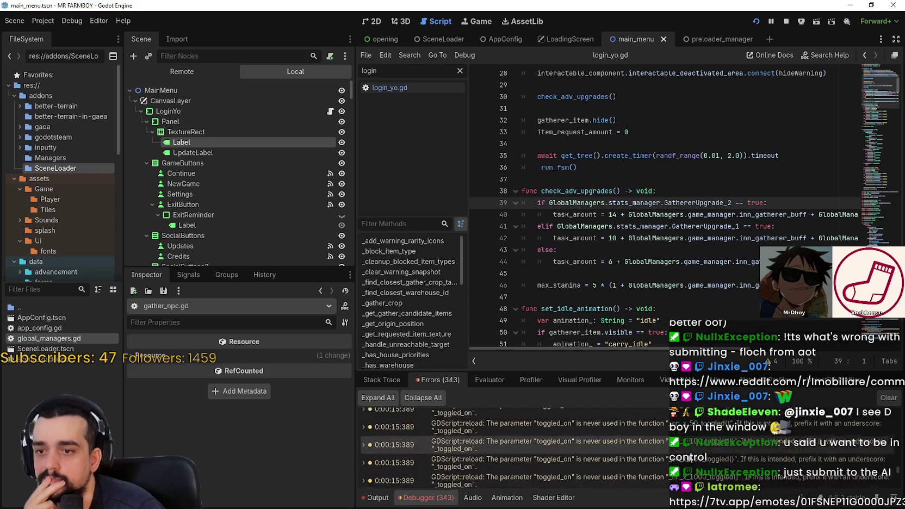
scroll(689, 458, "up", 1)
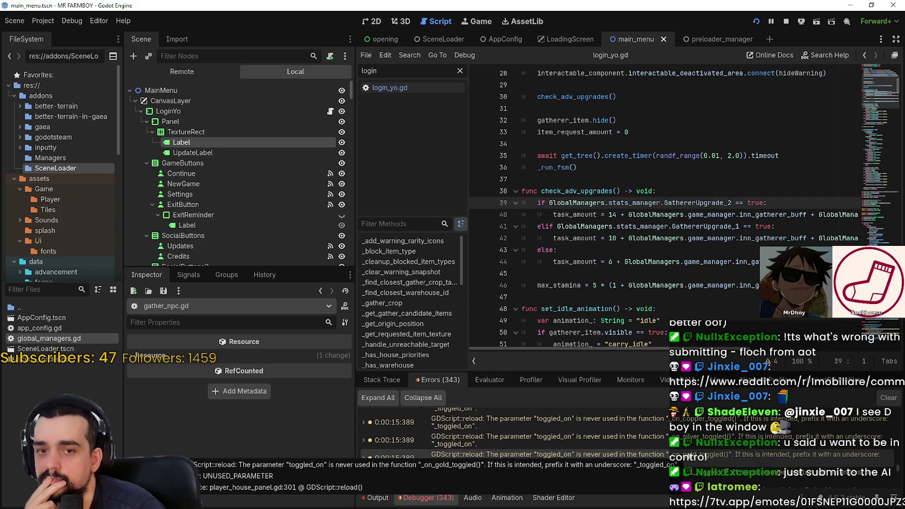
Bring the Steam window forward and show its game library
left_click(604, 179)
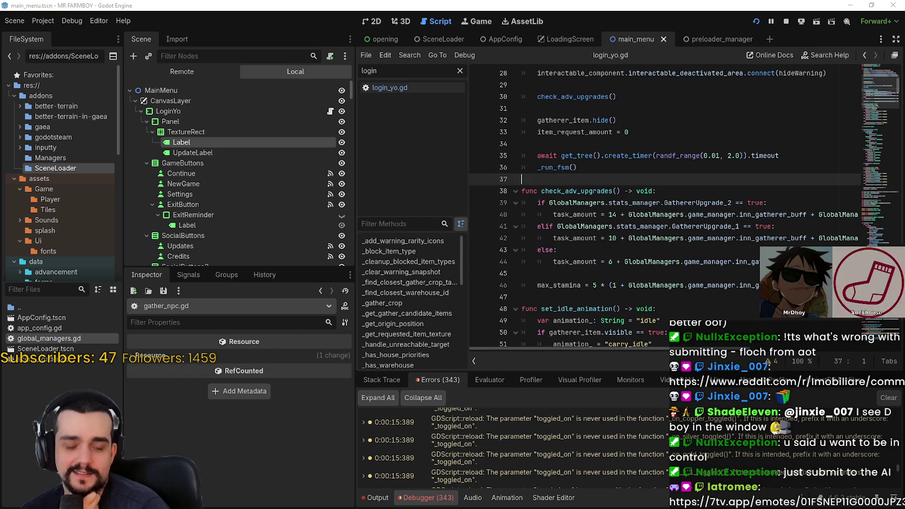
key("alt+Tab")
left_click(303, 64)
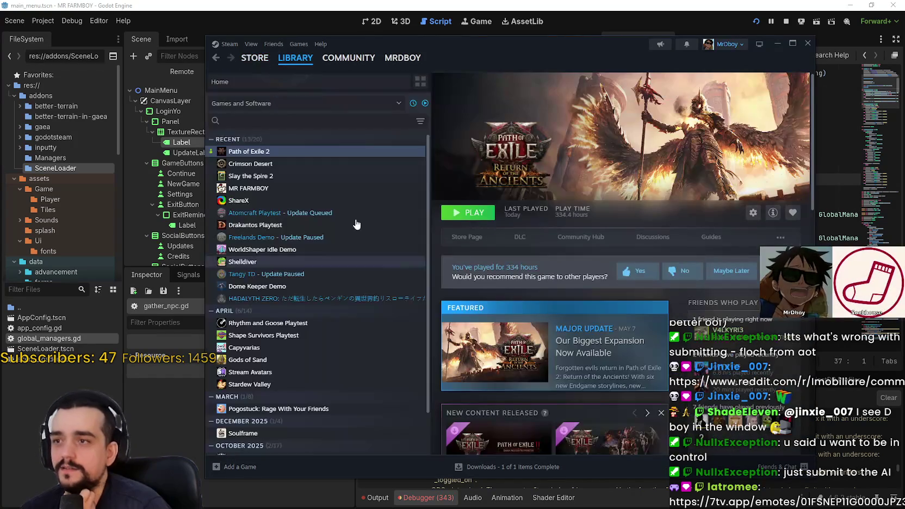
Go from MR FARMBOY in the library to its store page, view a screenshot, then open 'See all 8 bundles'
left_click(353, 190)
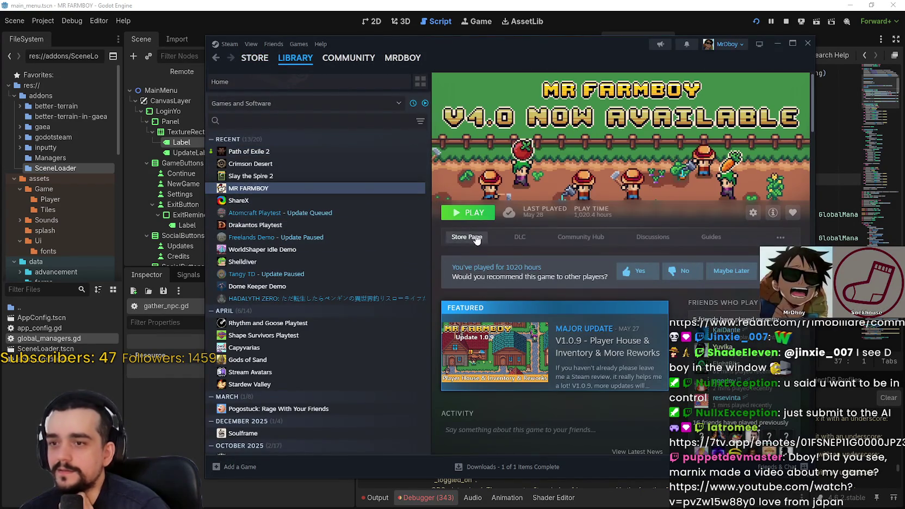
left_click(474, 235)
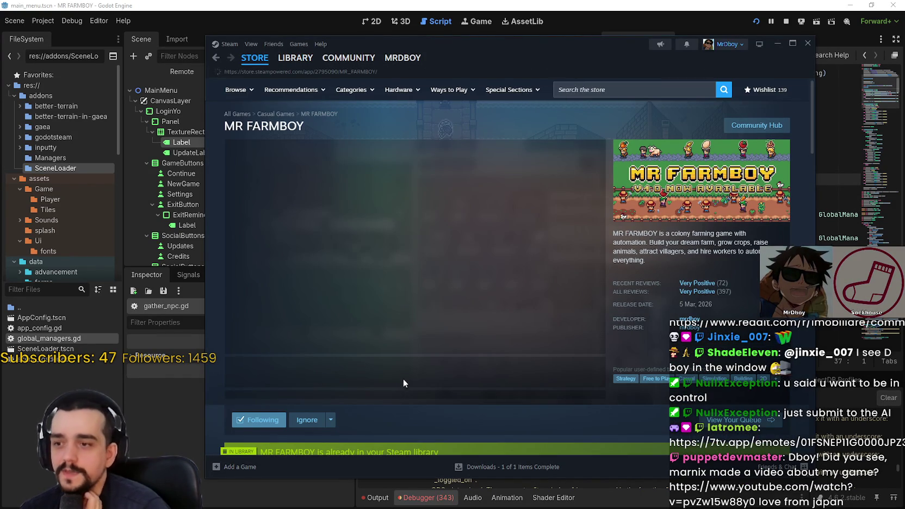
left_click(415, 369)
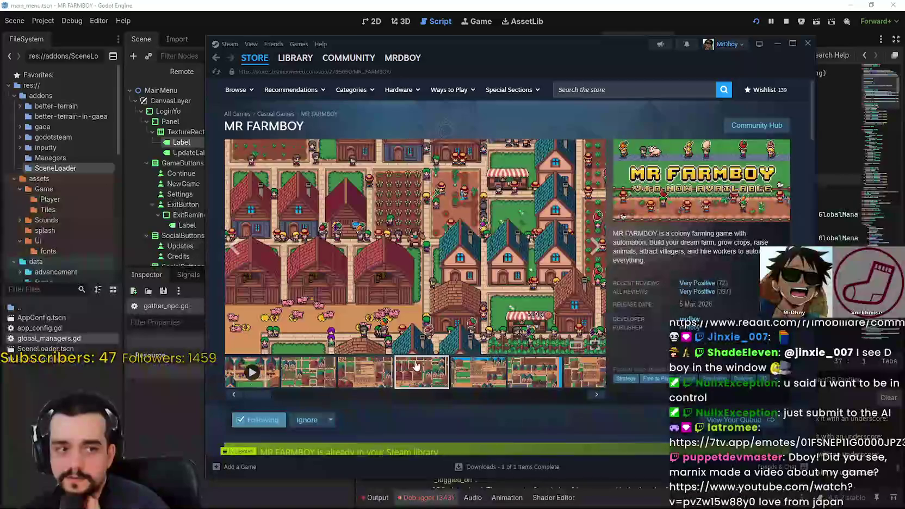
scroll(470, 319, "down", 4)
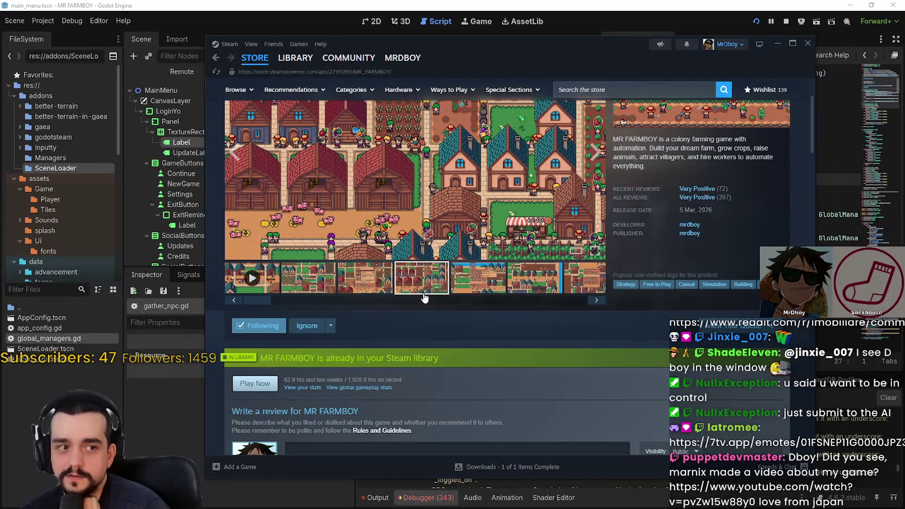
scroll(431, 286, "down", 10)
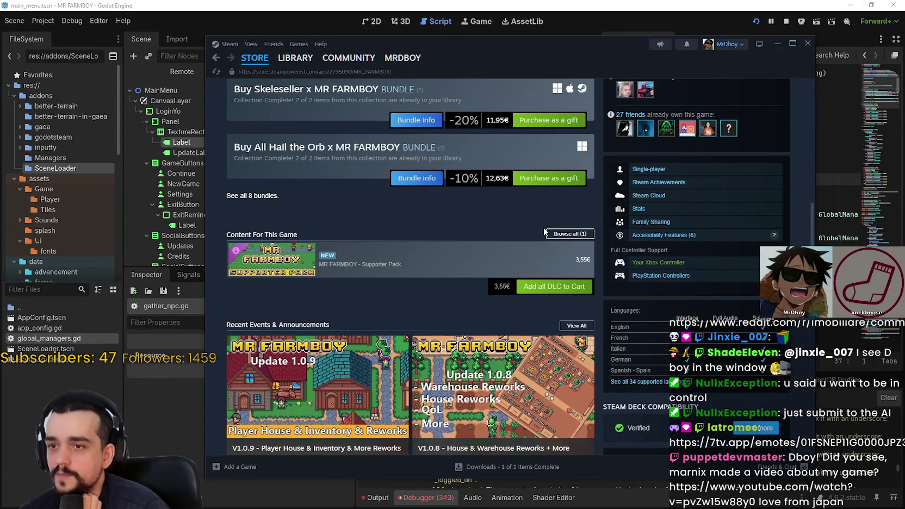
left_click(272, 194)
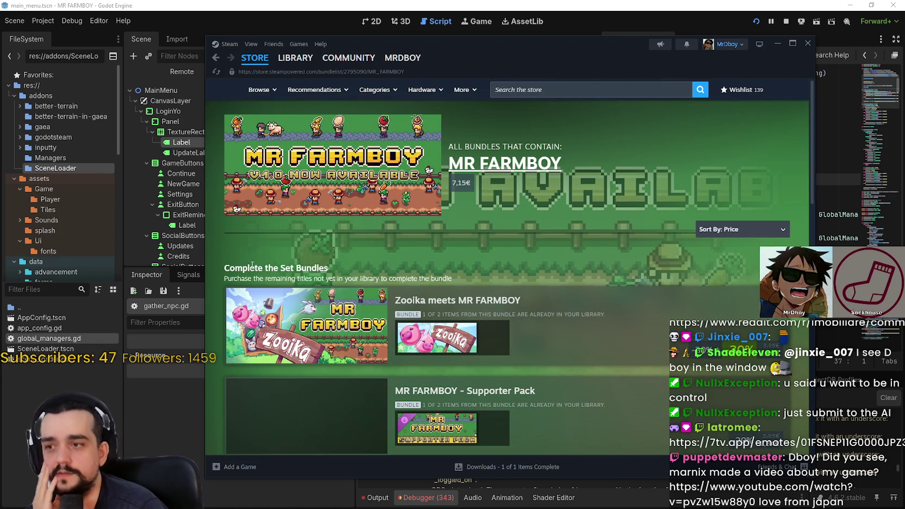
Scroll the MR FARMBOY bundle list and open the WorldShaper Idle store page
left_click_drag(486, 272, 485, 275)
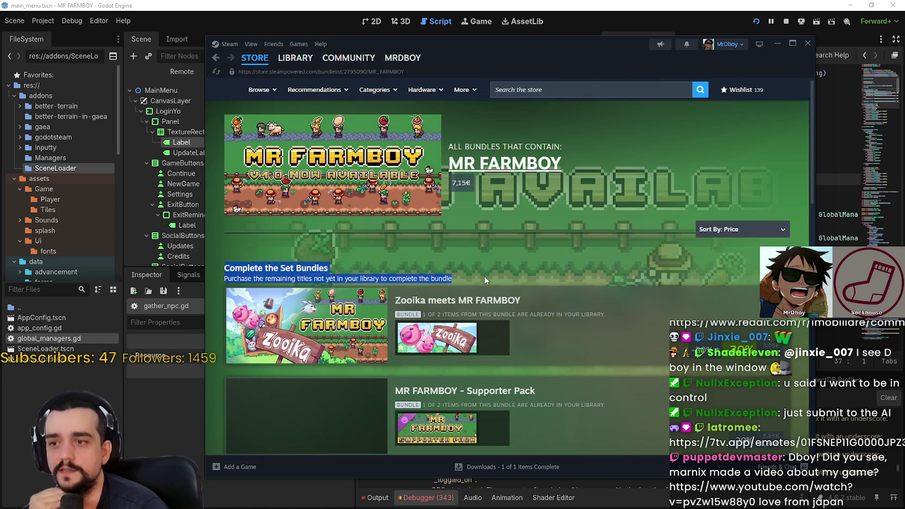
scroll(482, 280, "down", 5)
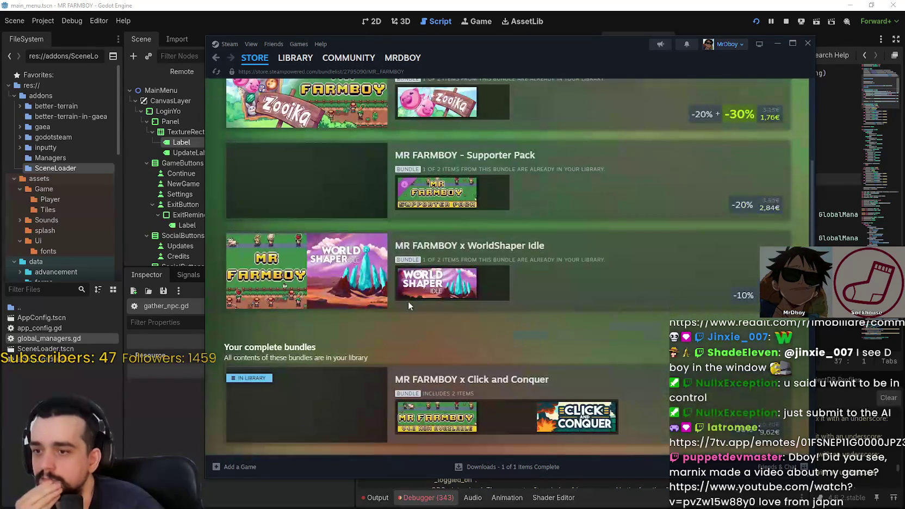
mouse_move(465, 290)
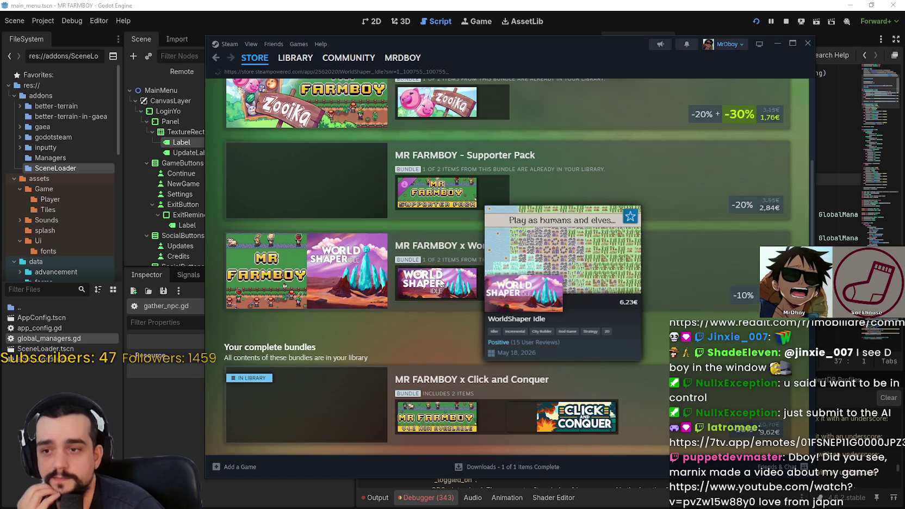
left_click(441, 284)
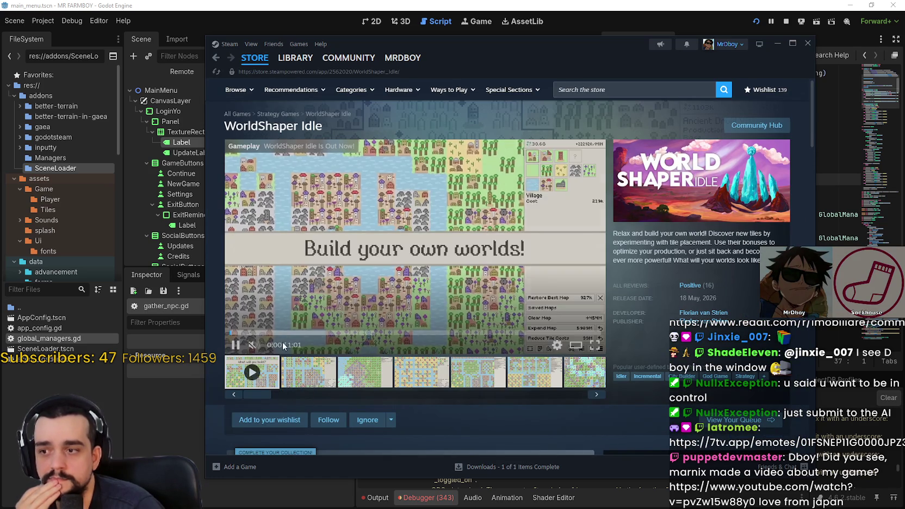
Skip ahead in the WorldShaper Idle trailer, browse its purchase bundles, then return to the library
left_click(426, 333)
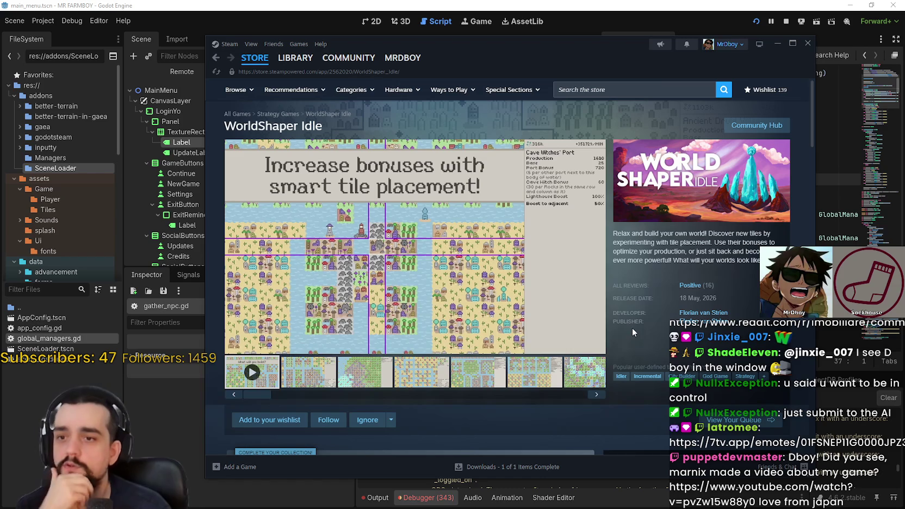
mouse_move(392, 246)
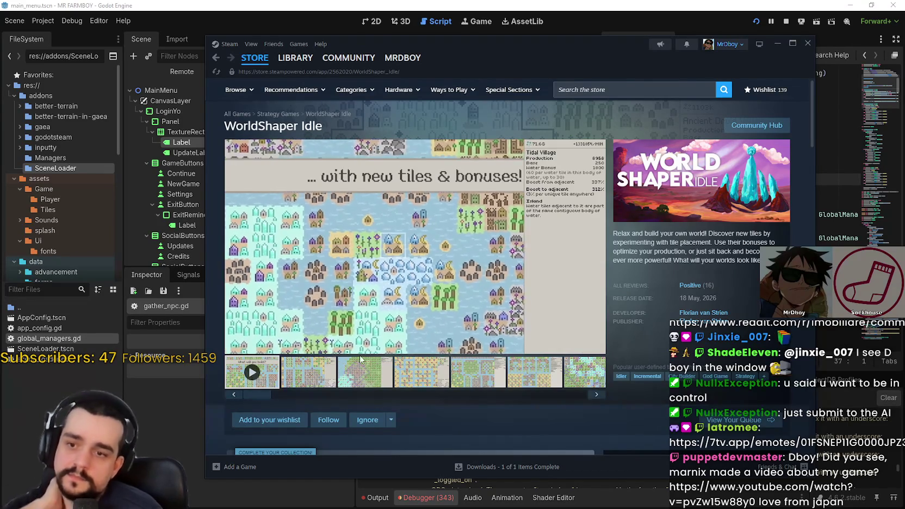
mouse_move(519, 253)
scroll(540, 313, "down", 6)
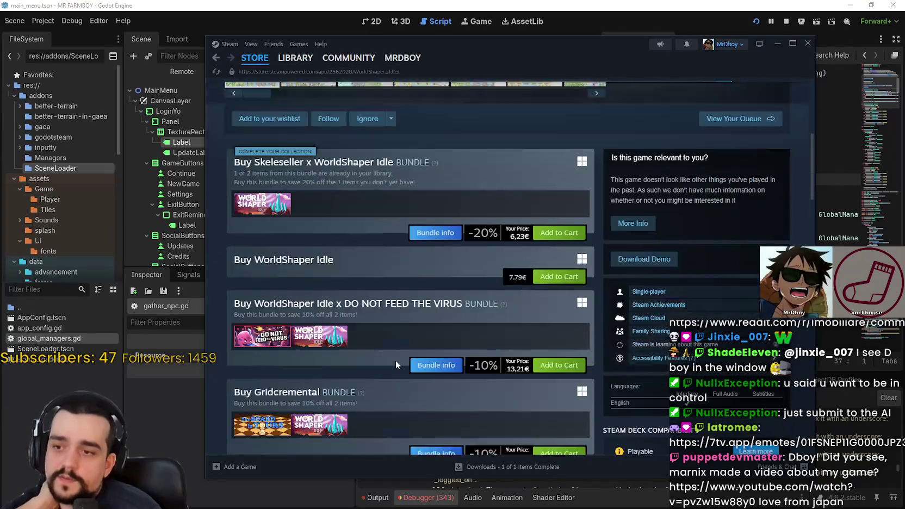
scroll(368, 373, "down", 3)
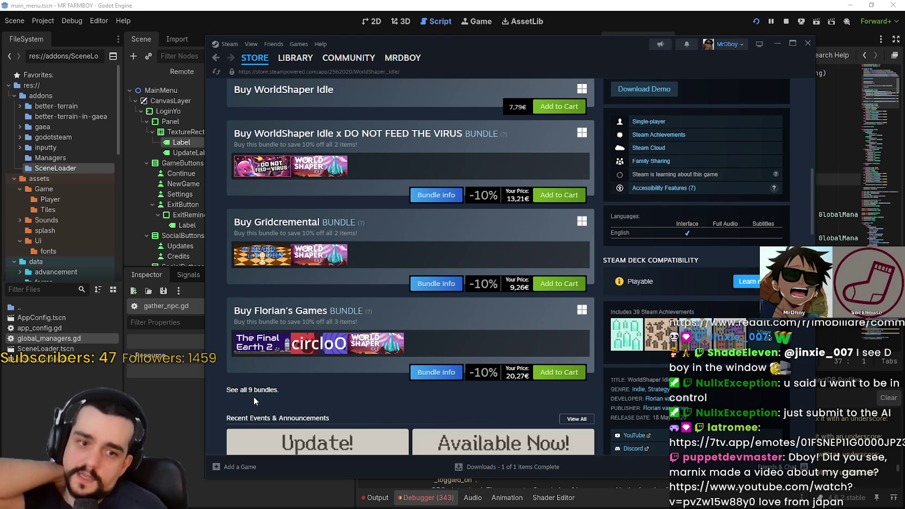
scroll(342, 375, "up", 3)
scroll(341, 375, "down", 3)
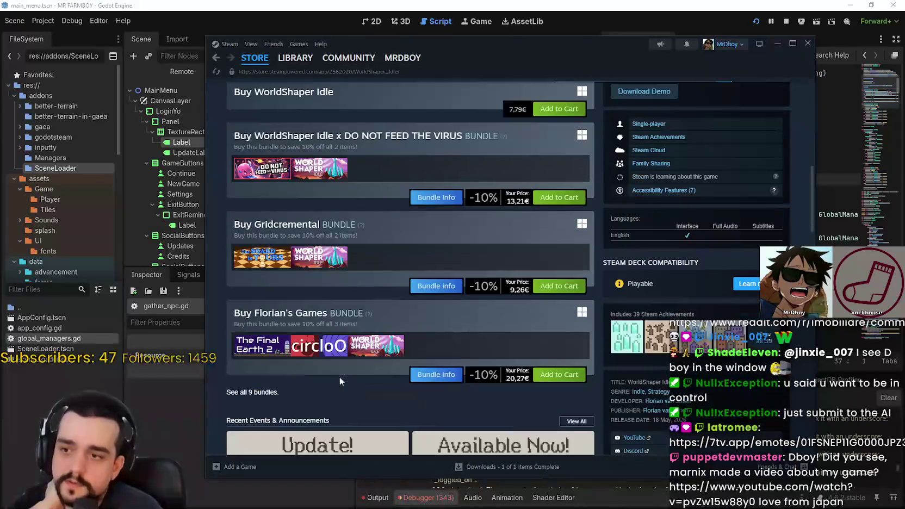
scroll(338, 385, "up", 4)
mouse_move(300, 63)
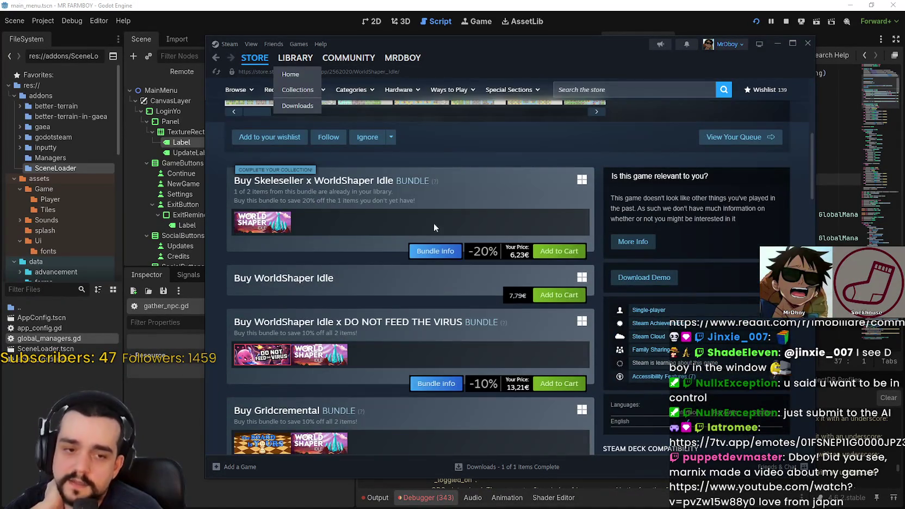
scroll(407, 171, "up", 5)
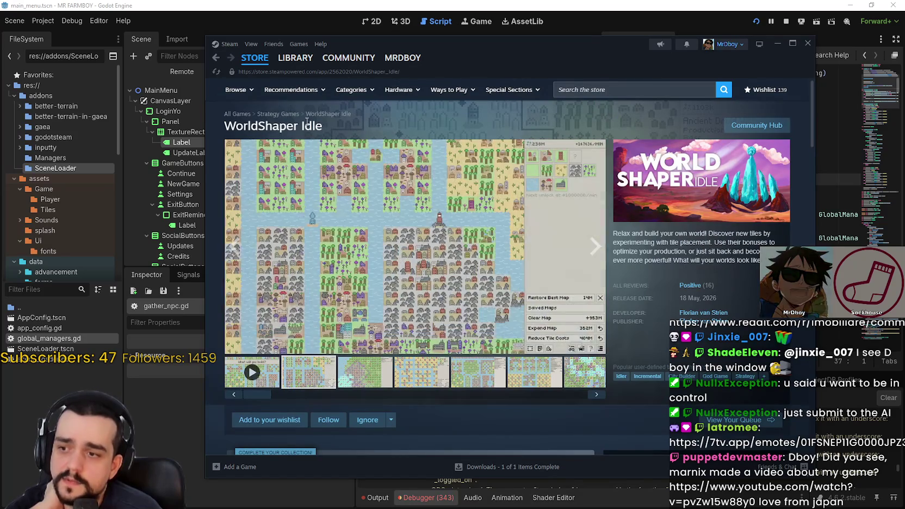
left_click(295, 58)
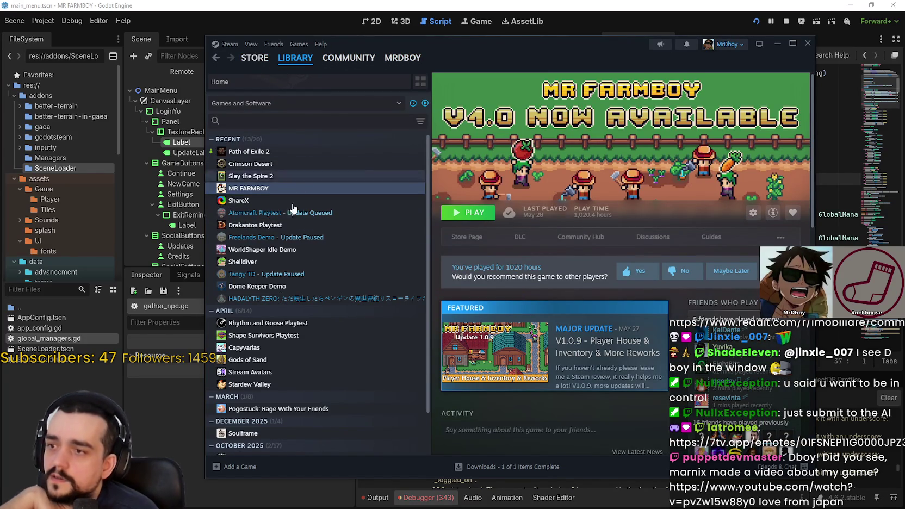
Open Capyvarias's store page from the Library and look at an enlarged screenshot
scroll(344, 353, "down", 4)
scroll(330, 421, "up", 5)
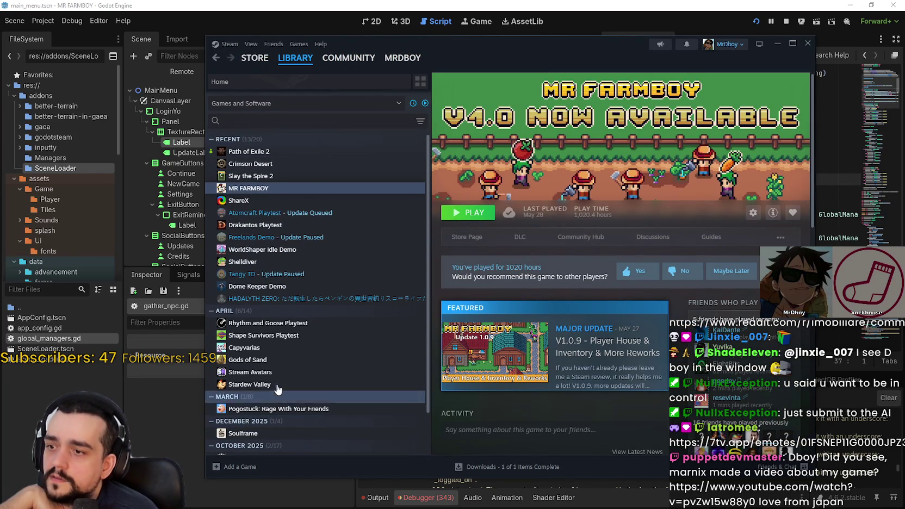
left_click(256, 347)
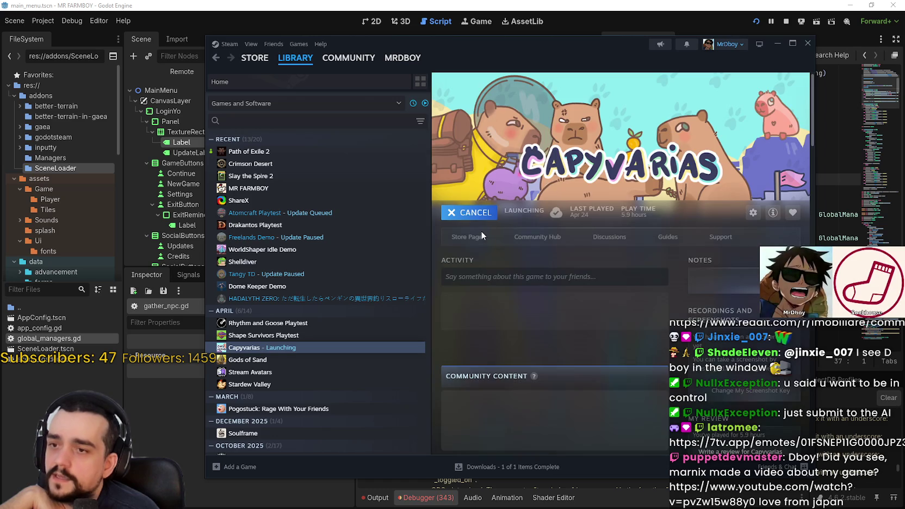
left_click(471, 236)
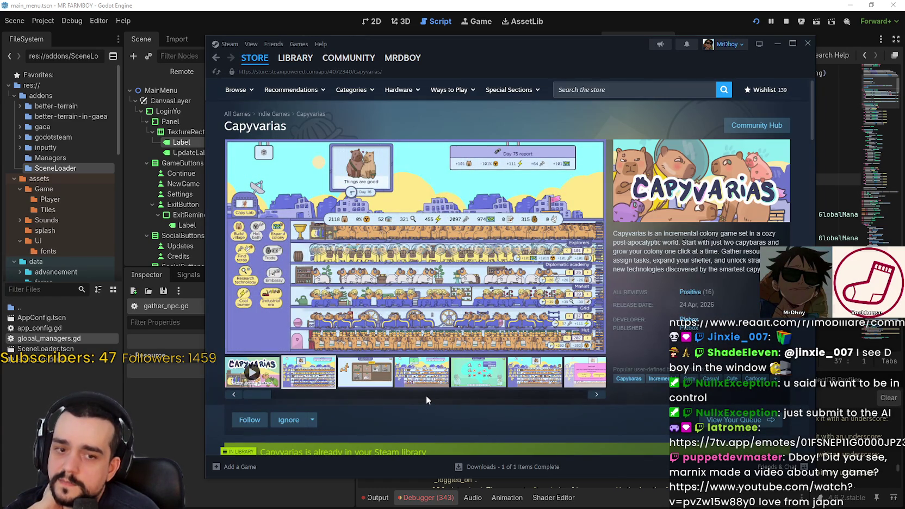
left_click(561, 242)
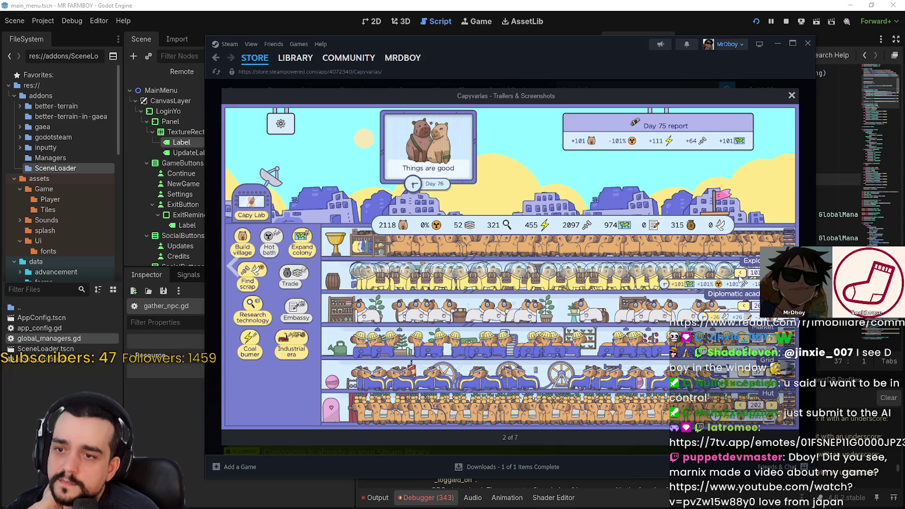
left_click(792, 96)
left_click(612, 89)
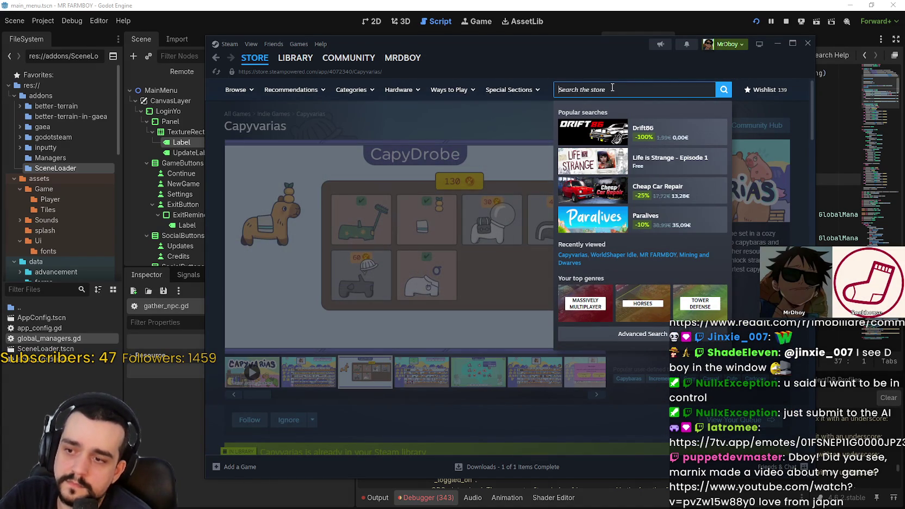
key("Escape")
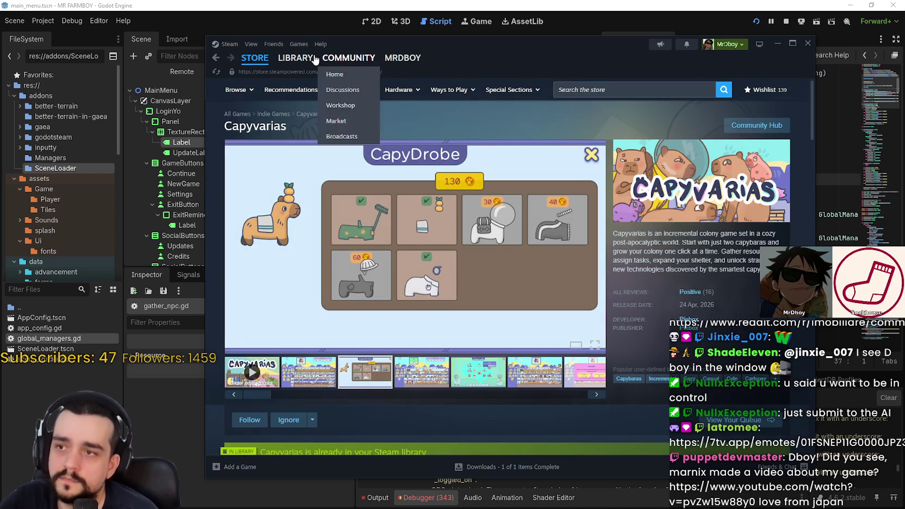
Stop the running Capyvarias game and return to the store's front page
left_click(295, 57)
left_click(478, 218)
left_click(490, 283)
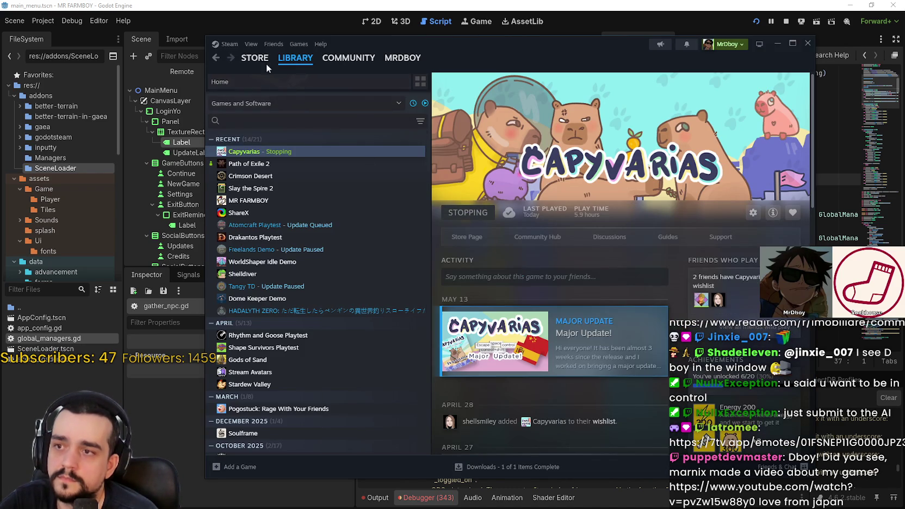
left_click(255, 58)
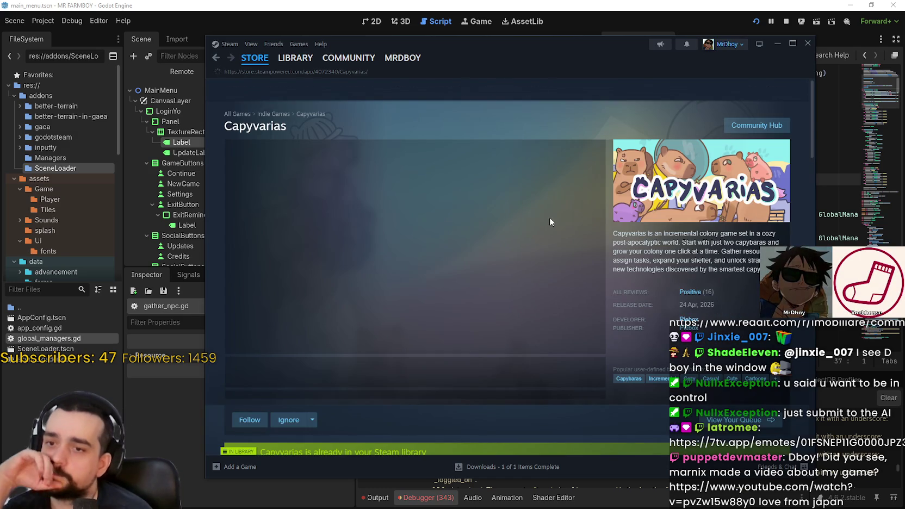
left_click(252, 88)
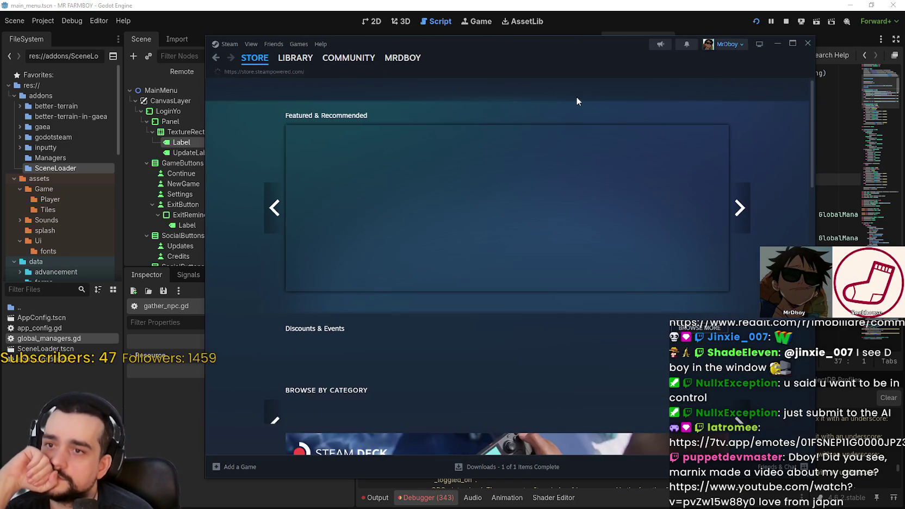
left_click(596, 89)
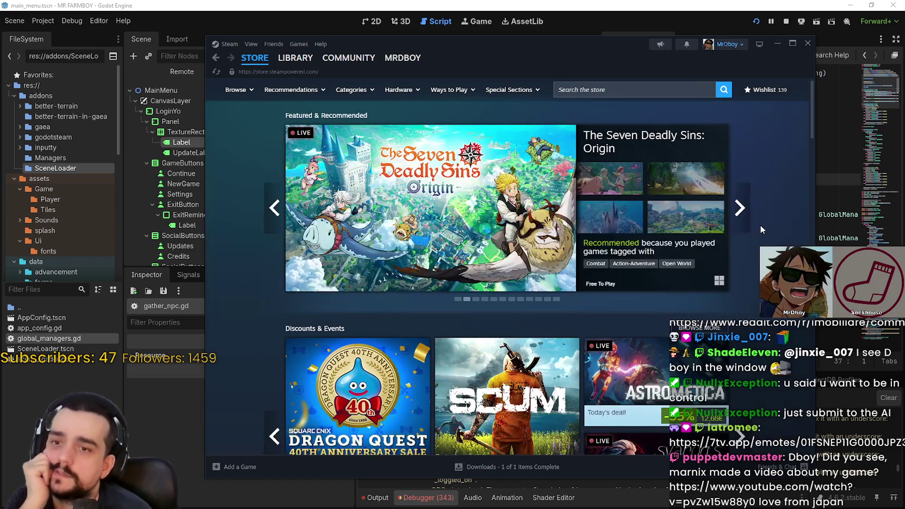
left_click(740, 209)
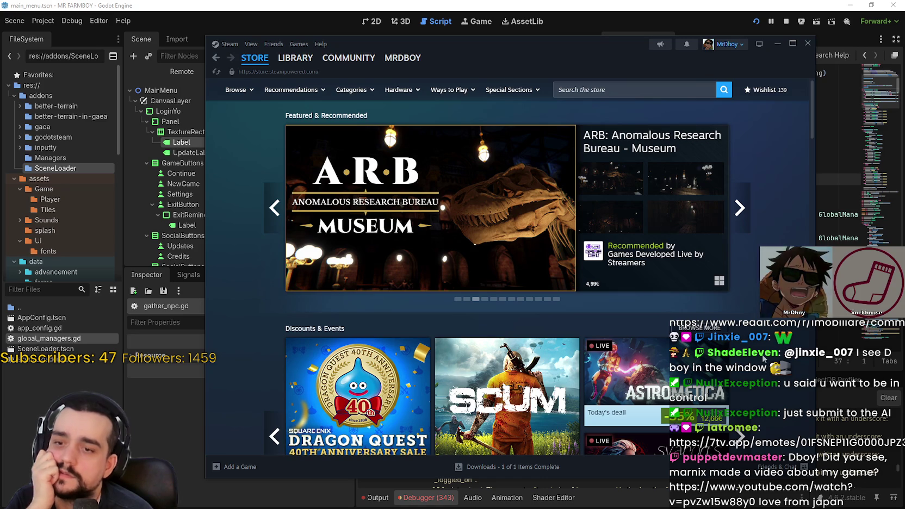
scroll(761, 354, "down", 2)
mouse_move(688, 291)
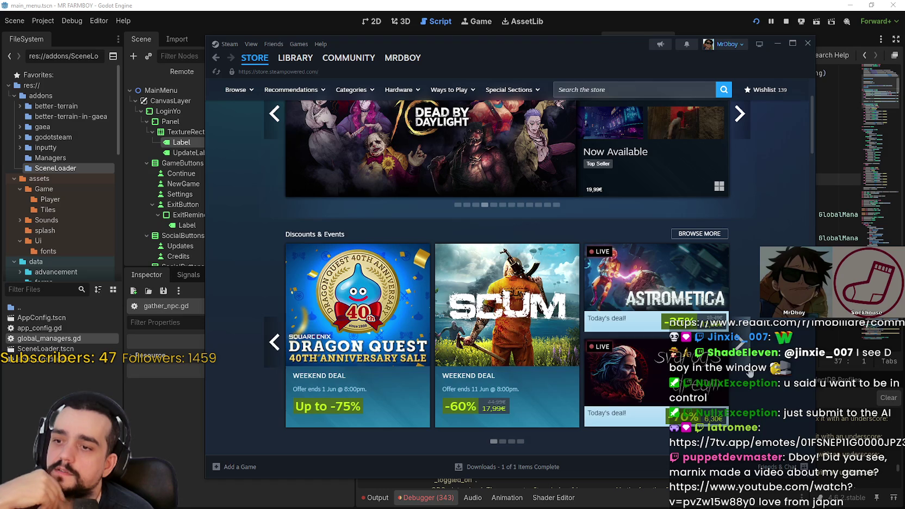
scroll(749, 371, "up", 2)
scroll(749, 307, "down", 4)
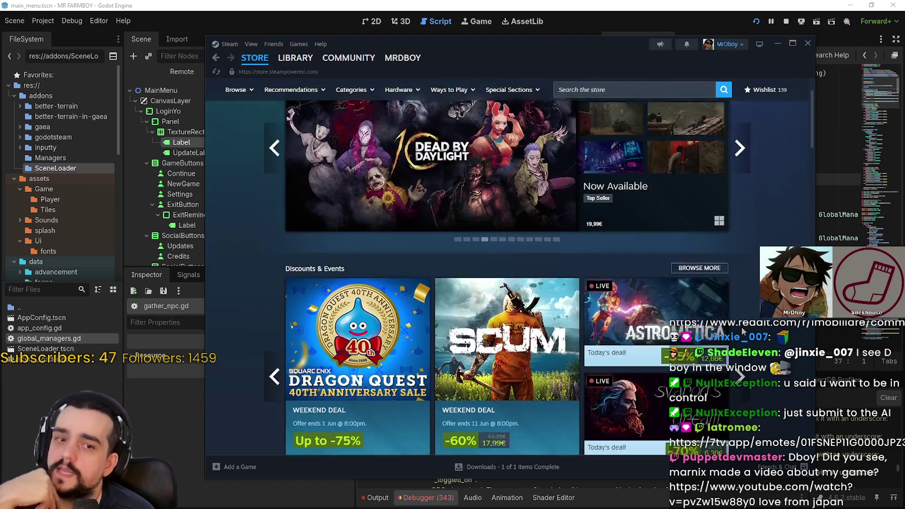
scroll(742, 331, "up", 2)
scroll(734, 320, "down", 1)
left_click(739, 316)
left_click(738, 316)
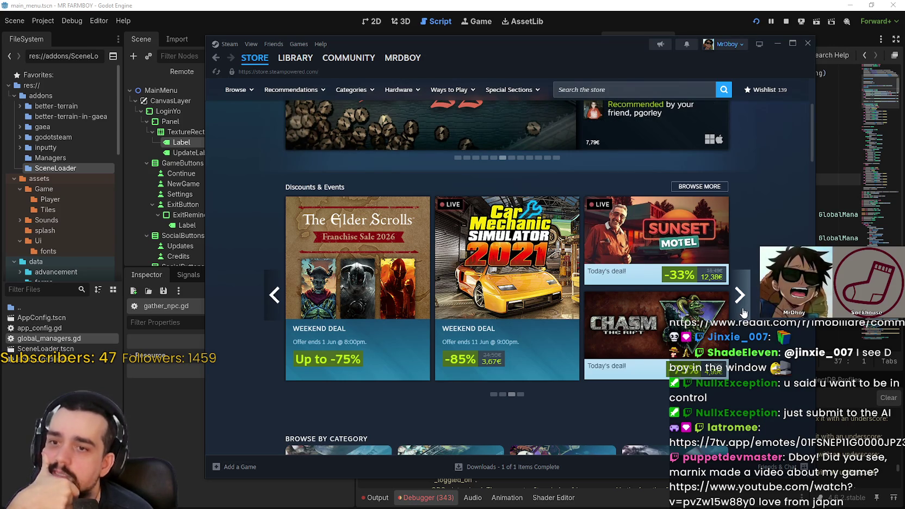
left_click(743, 312)
scroll(256, 378, "up", 4)
scroll(255, 379, "down", 3)
scroll(292, 294, "up", 2)
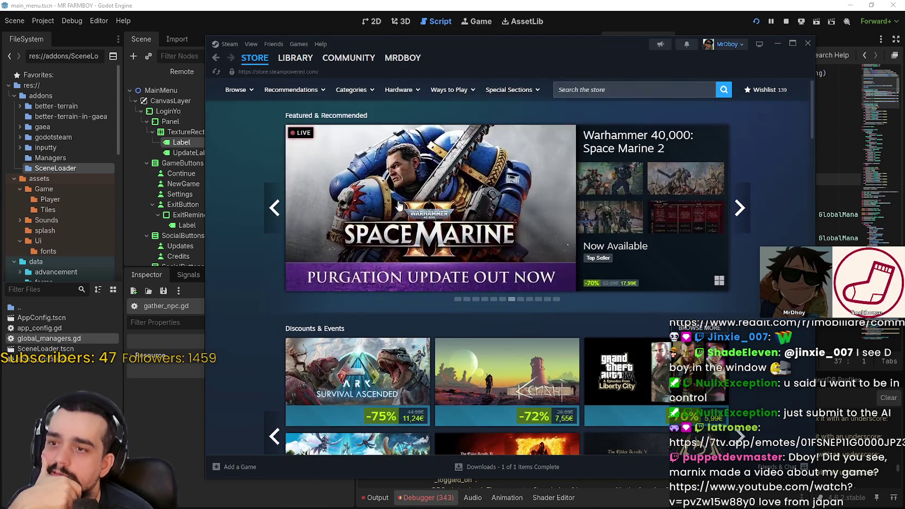
left_click(740, 207)
left_click(740, 207)
left_click(740, 207)
left_click(740, 207)
mouse_move(286, 60)
mouse_move(251, 64)
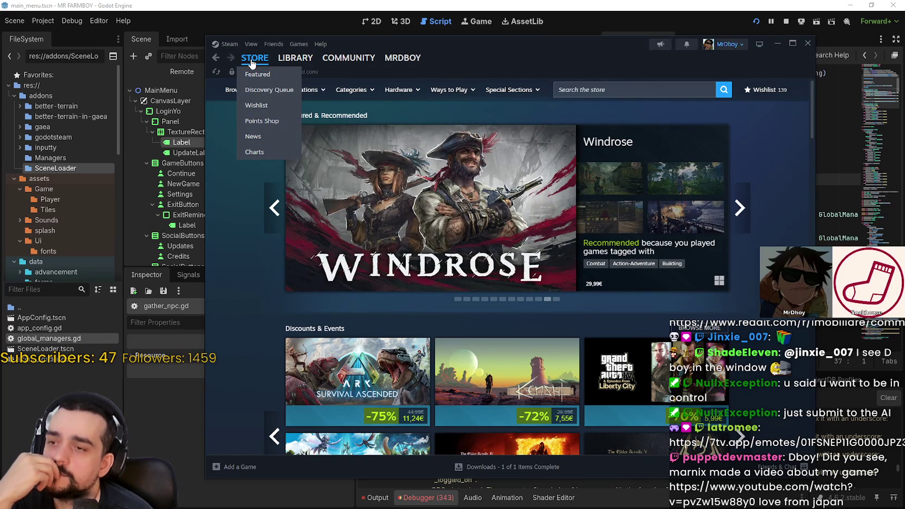
left_click(744, 206)
left_click(743, 206)
left_click(743, 206)
left_click(743, 206)
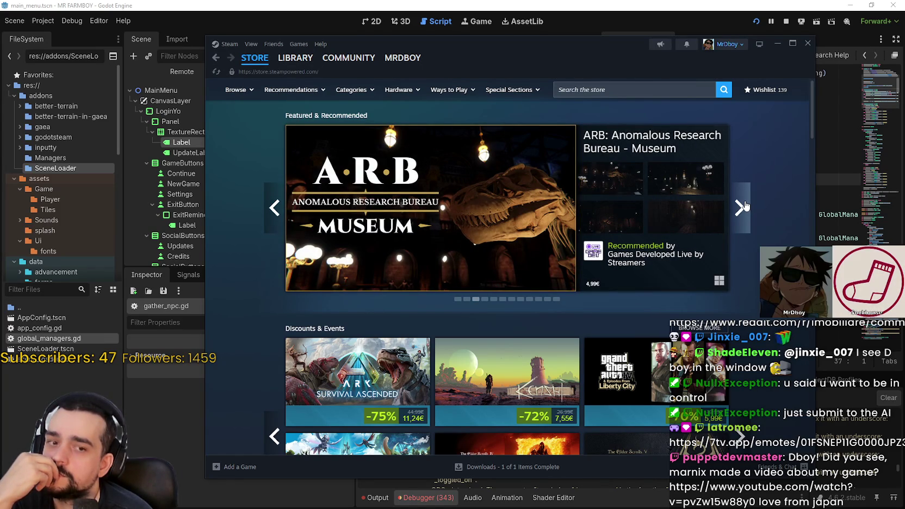